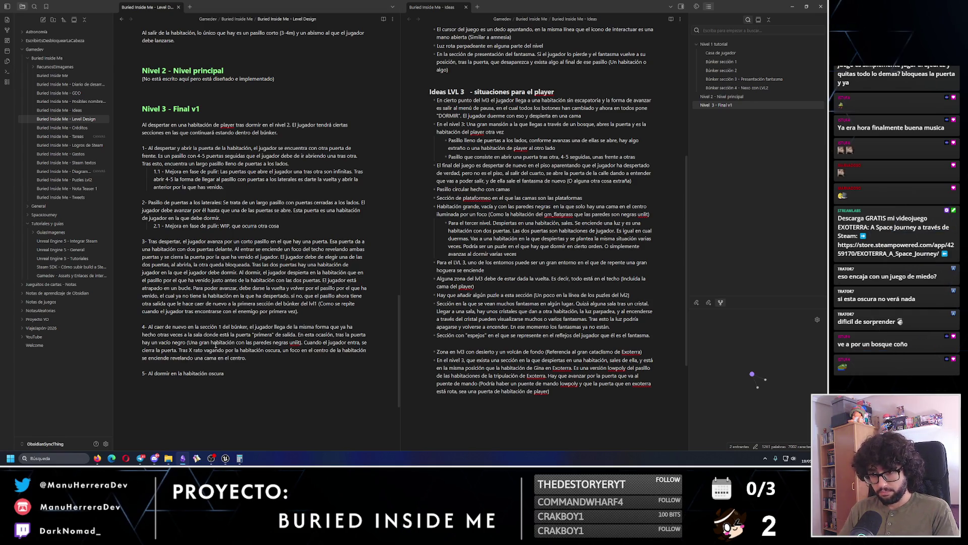
- Complete item 5 as 'Al dormir en la habitación oscura - BOSQUE', then return to Unreal
click(792, 6)
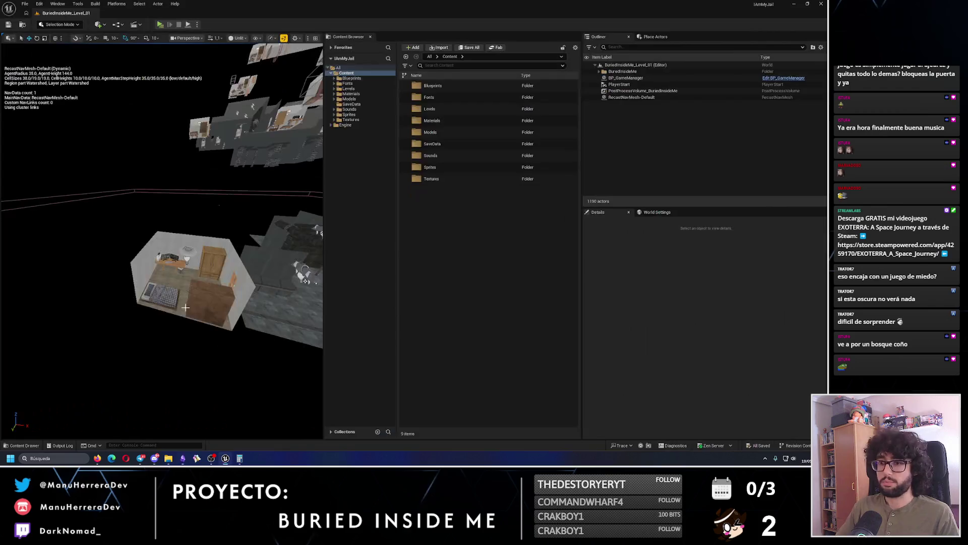
key(alt+Tab)
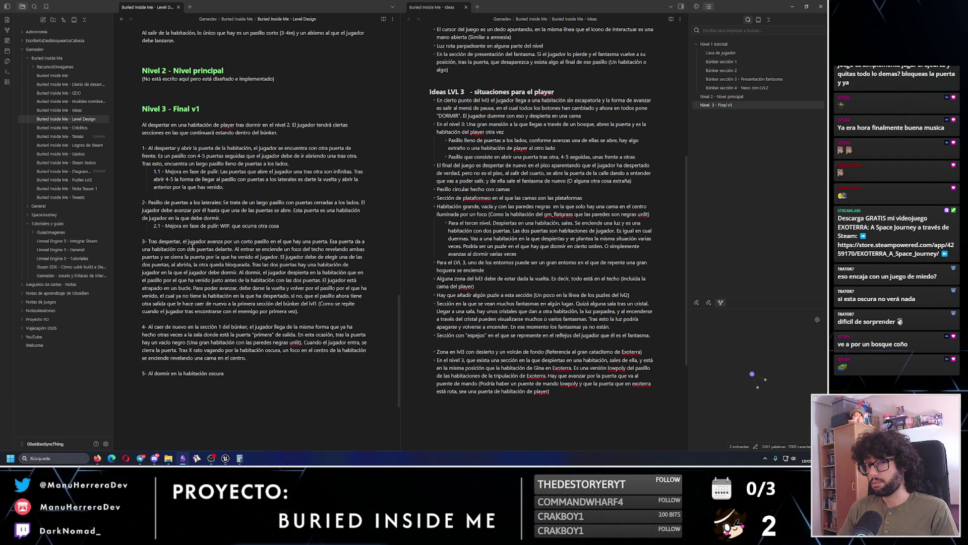
click(230, 377)
text(el juga)
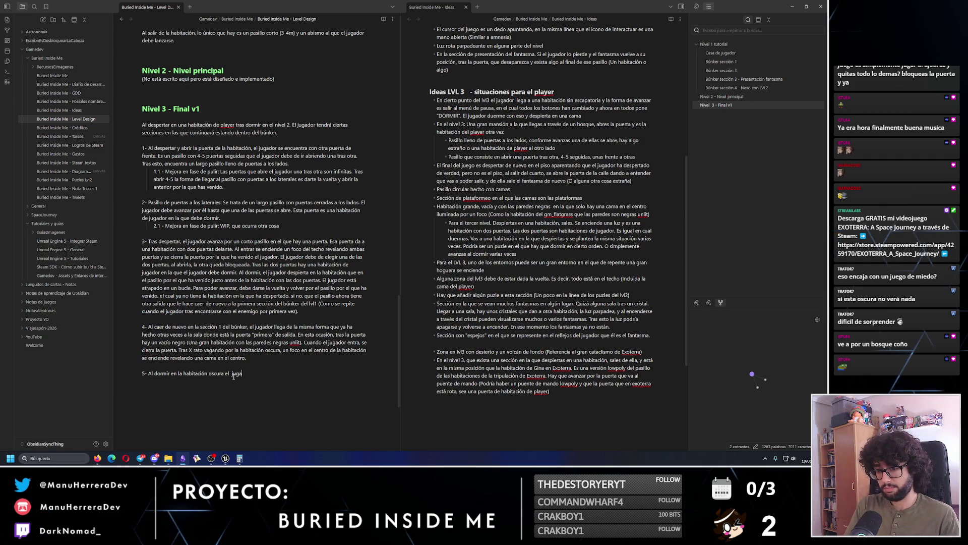
key(BackSpace)
key(BackSpace)
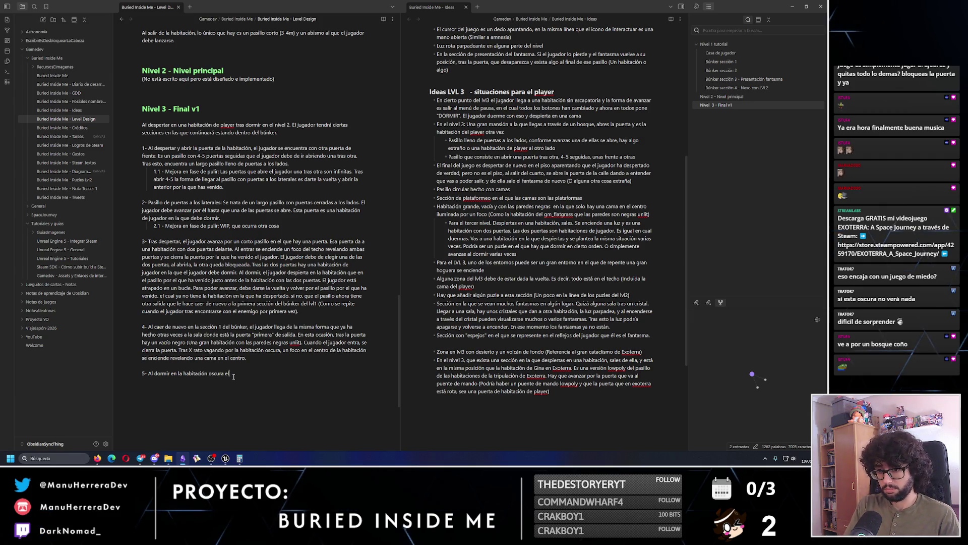
text(OSQUE)
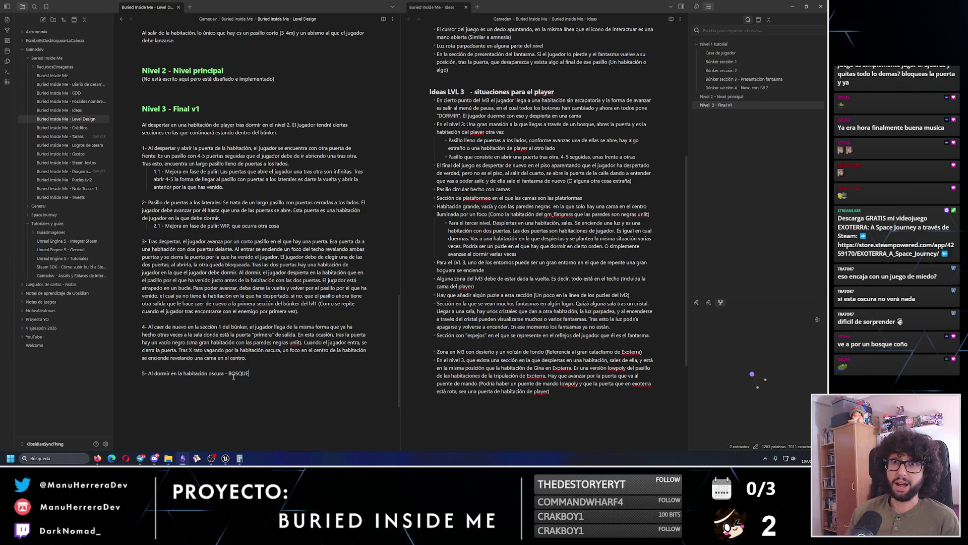
click(226, 458)
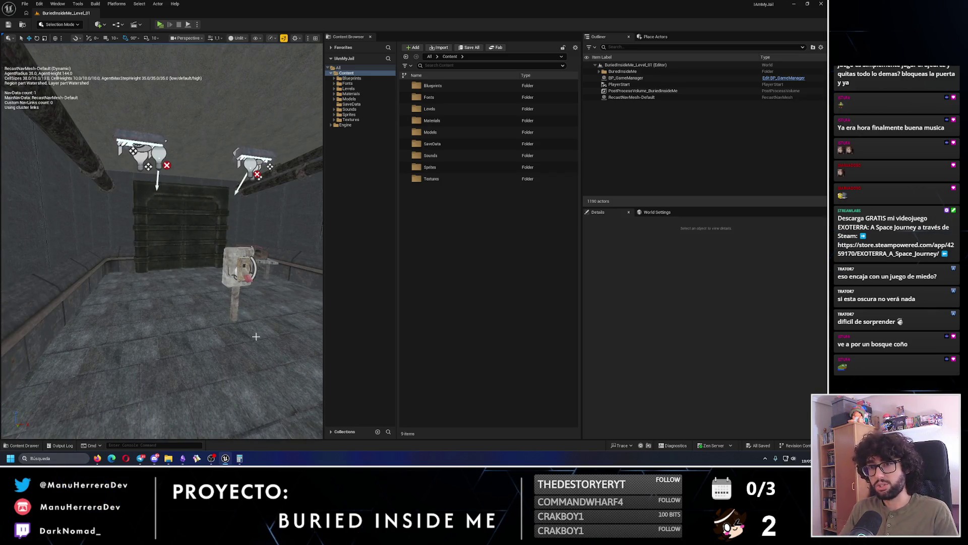
- Launch a standalone Play preview of the BuriedInsideMe_Level_01 jail level
key(alt+p)
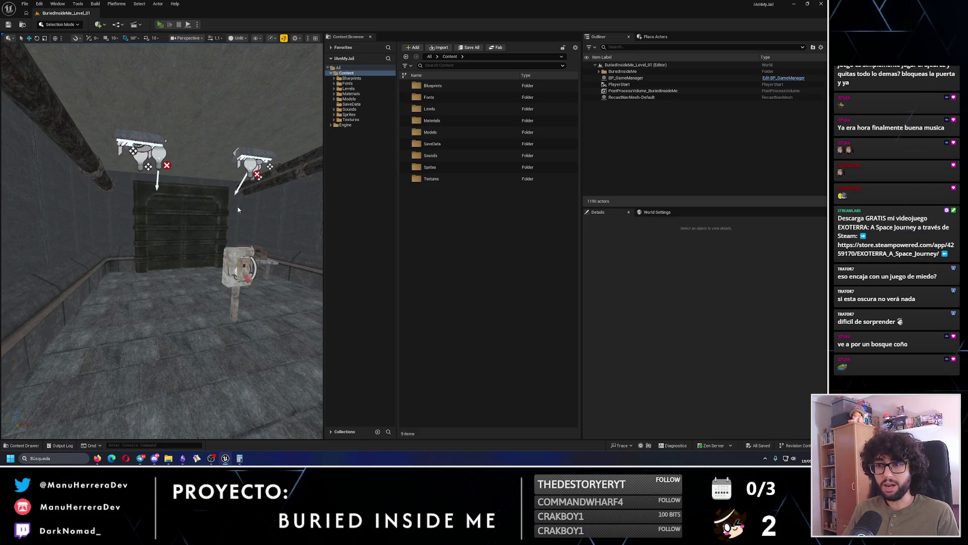
- Walk around the jail cell, checking the switch box, the bench and the door between the beds
key(w)
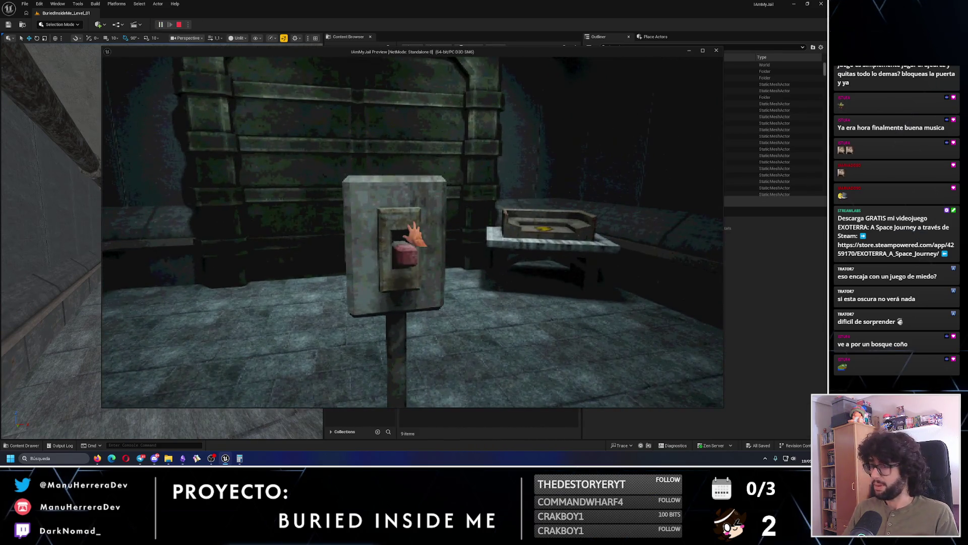
key(e)
mouse_move(413, 232)
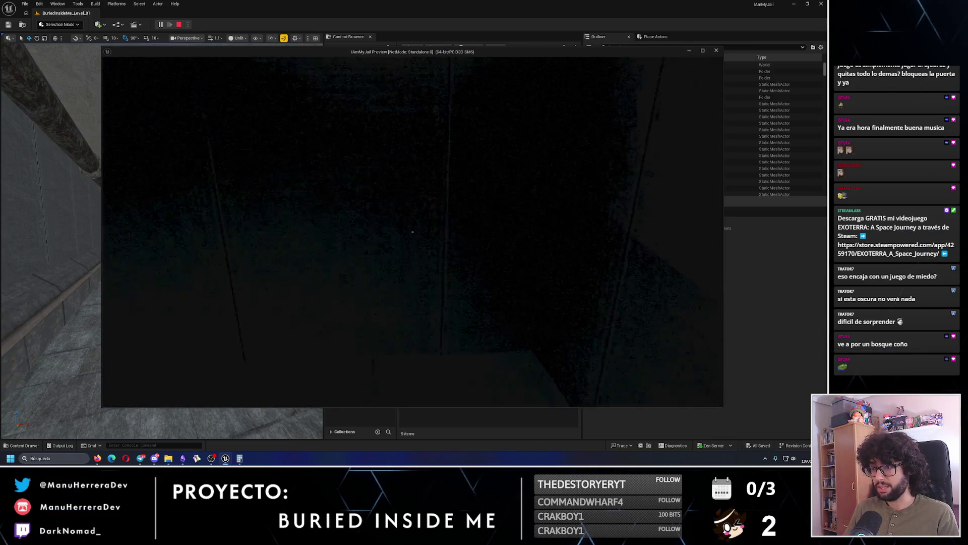
key(s)
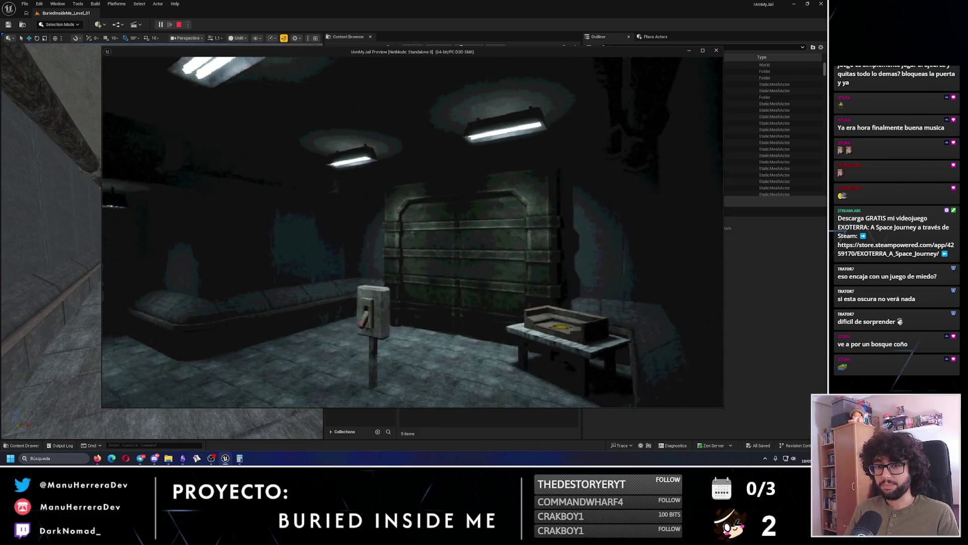
key(w)
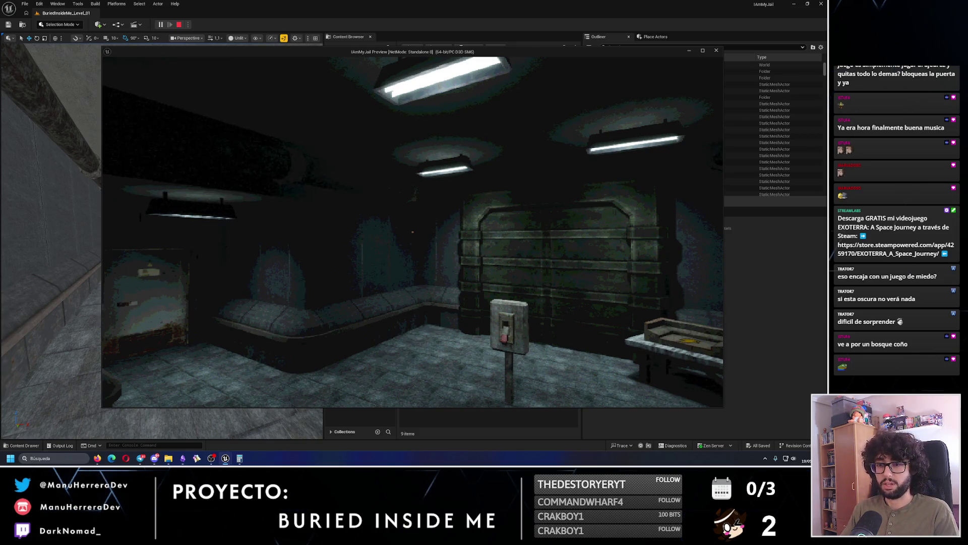
key(w)
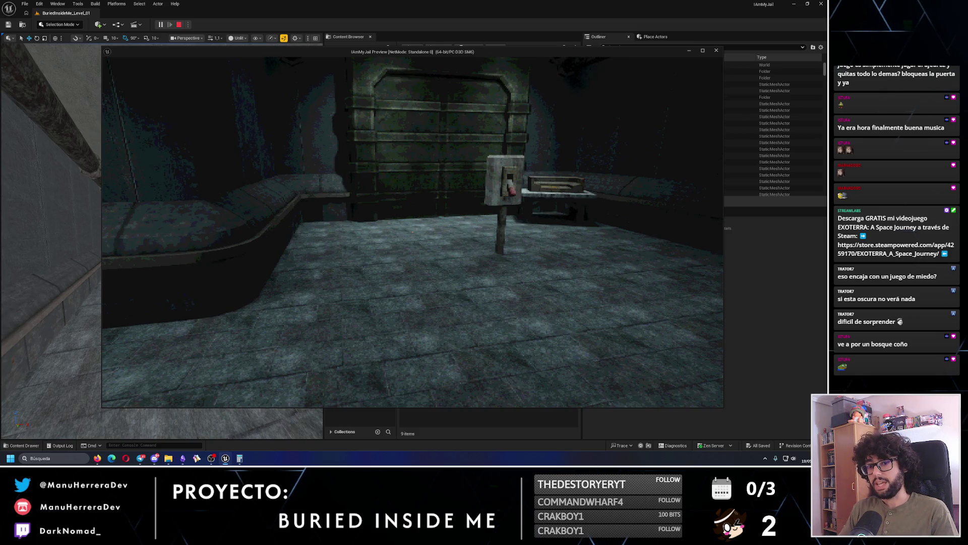
key(w)
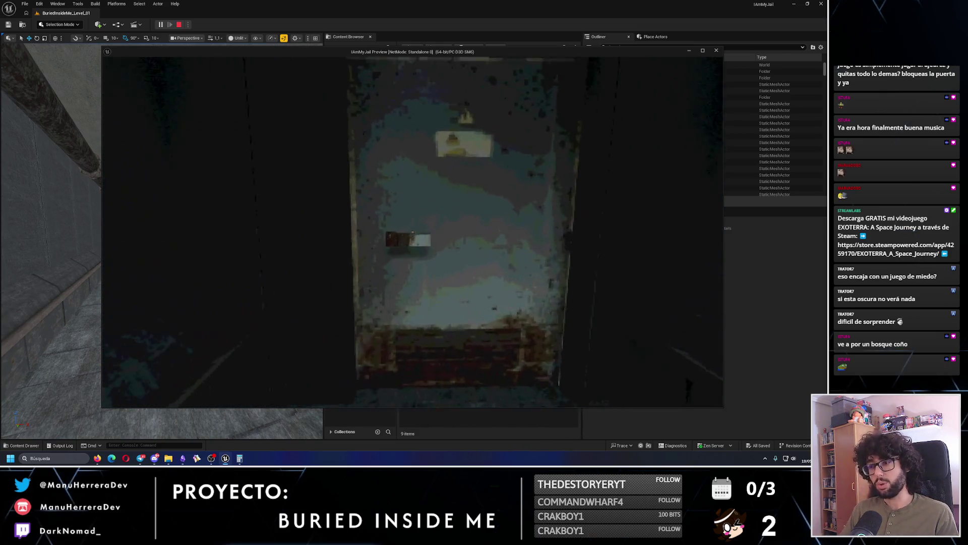
- Open the cell door, explore the dark corridor's lever box and big door, then stop the preview
click(412, 232)
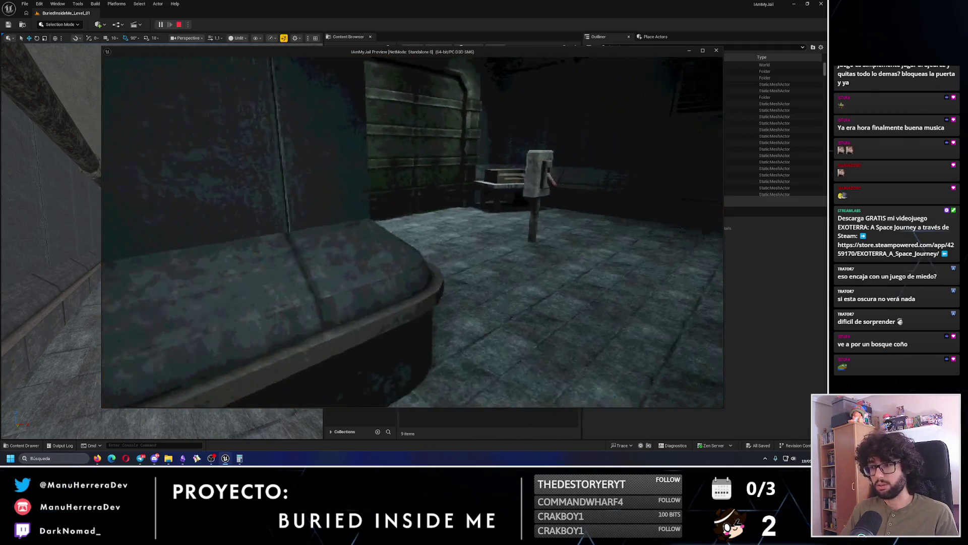
key(shift)
mouse_move(413, 232)
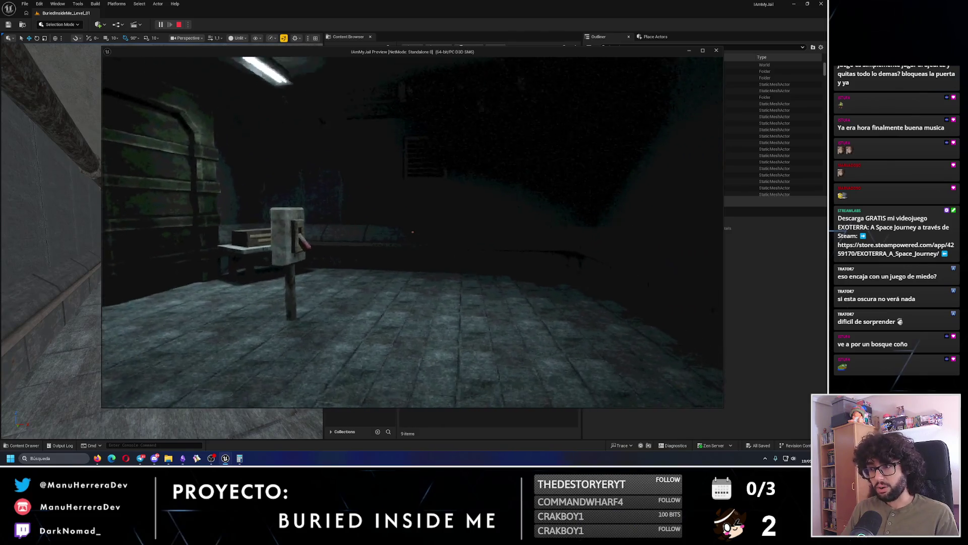
key(w)
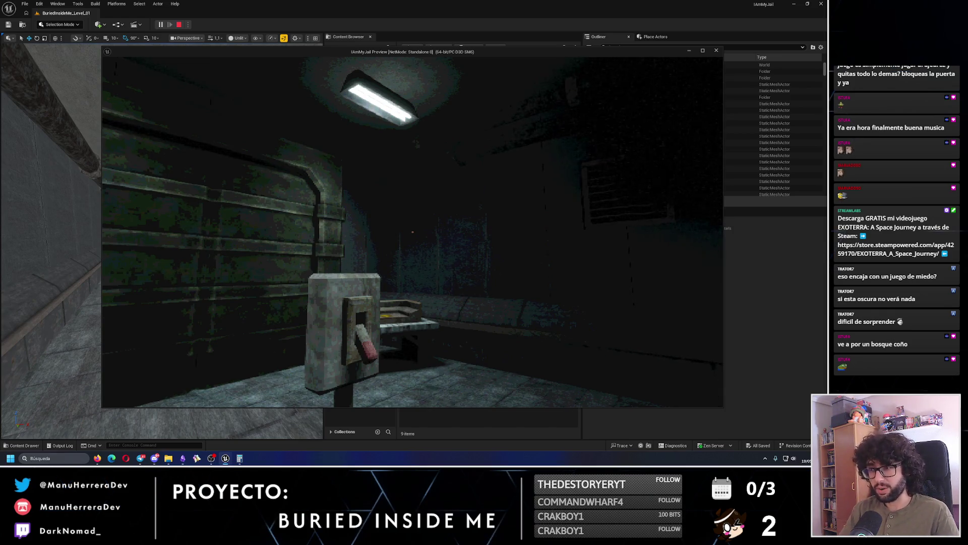
key(s)
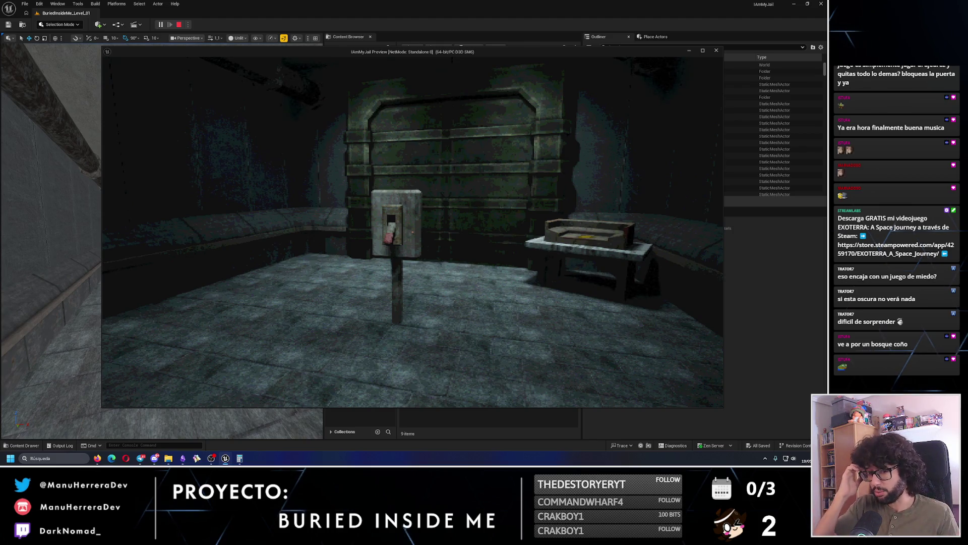
key(w)
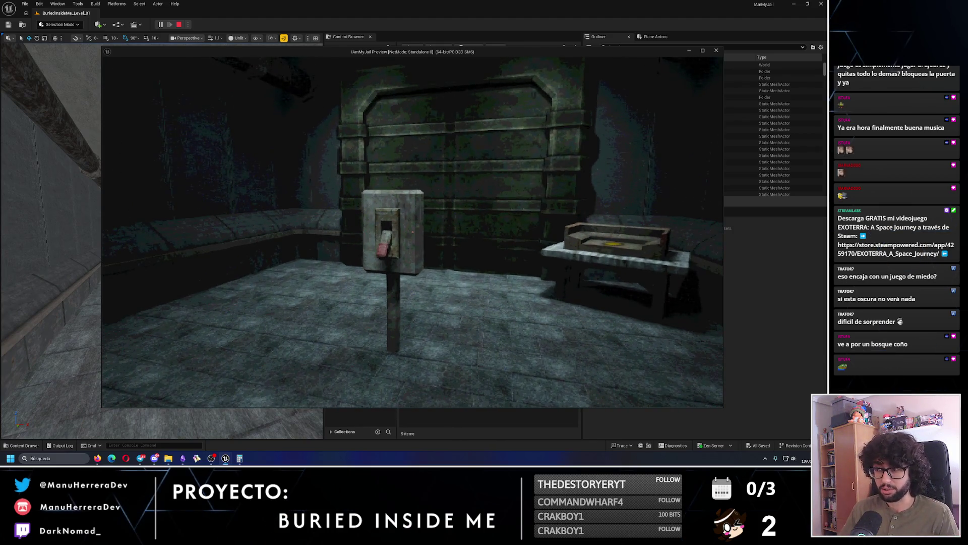
key(w)
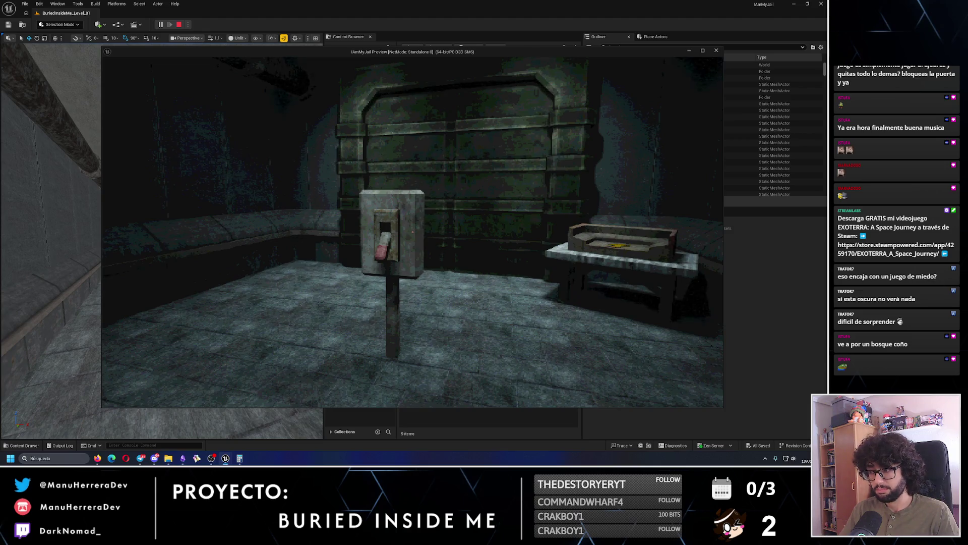
key(Escape)
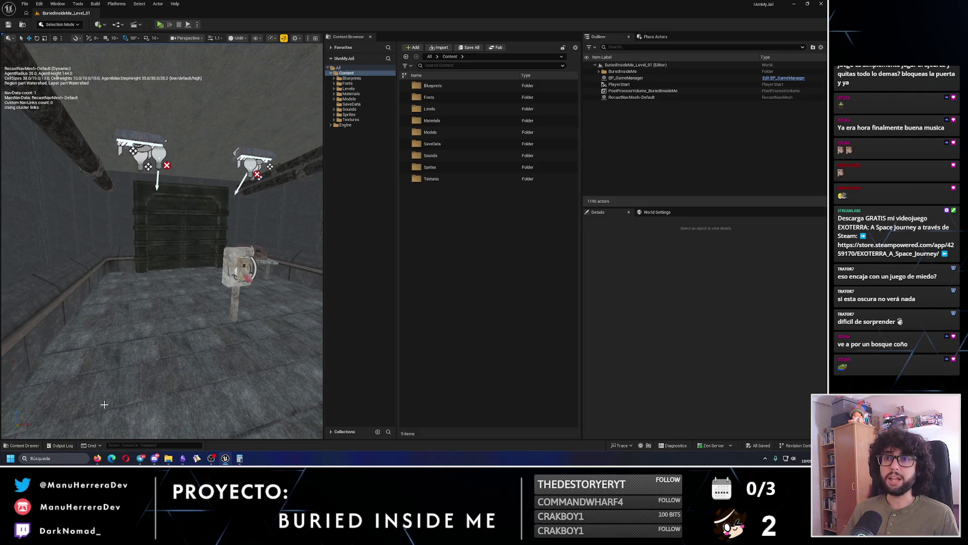
- Rewrite item 5's opening: the player sleeps in the bed and wakes in a forest cabin
key(alt+Tab)
mouse_move(309, 381)
mouse_down()
mouse_move(144, 381)
mouse_move(228, 383)
mouse_up()
key(BackSpace)
key(BackSpace)
key(BackSpace)
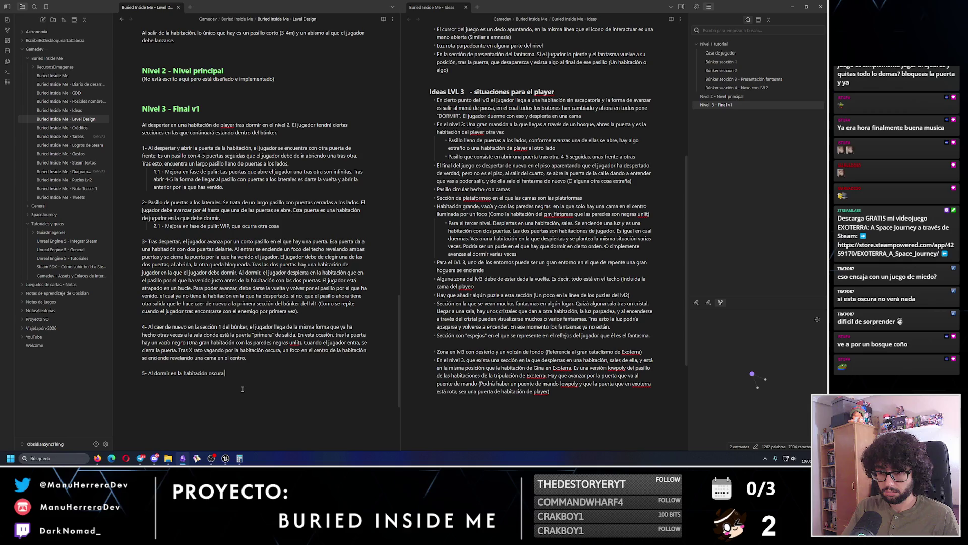
key(BackSpace)
key(BackSpace)
key(BackSpace)
text(p)
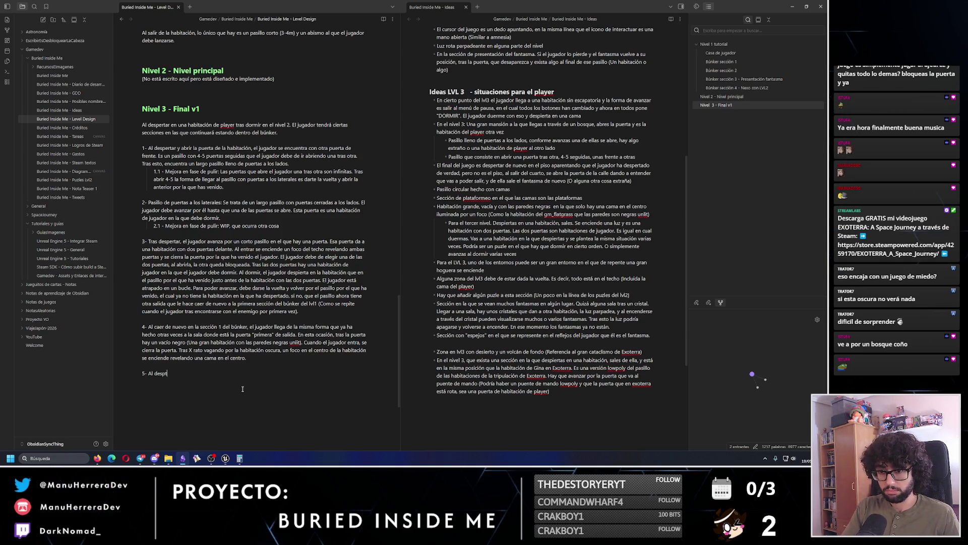
text(t)
text(tar)
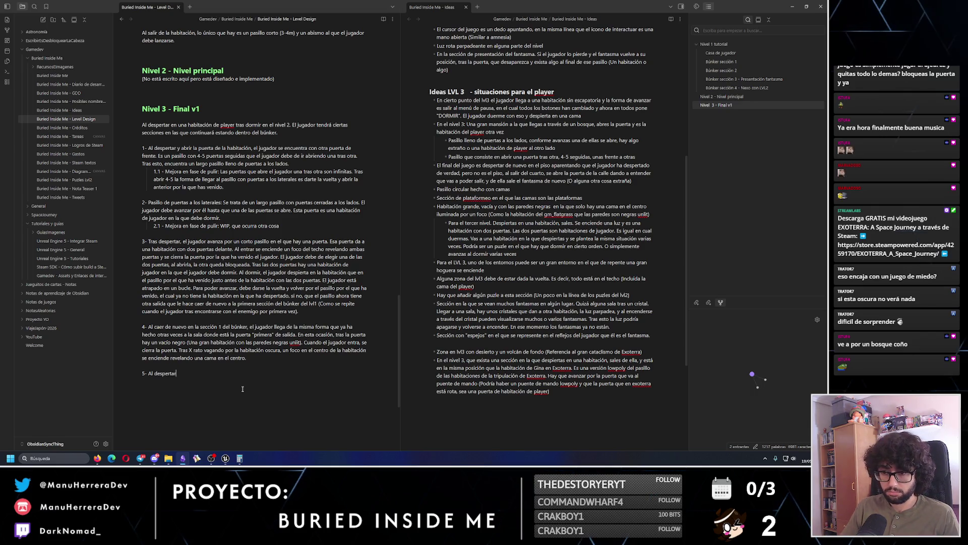
text( El jugador deb)
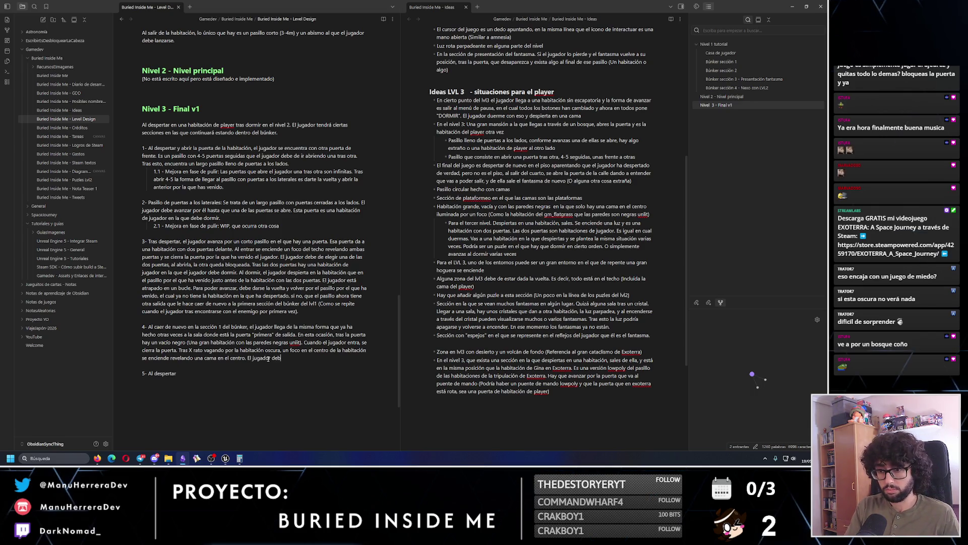
text(e dormir en dicha cama)
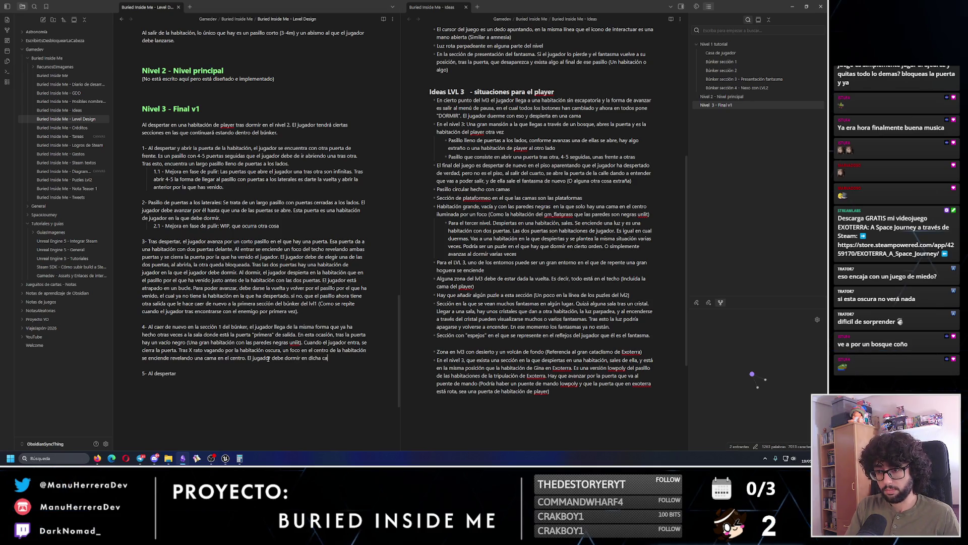
click(184, 376)
text(en)
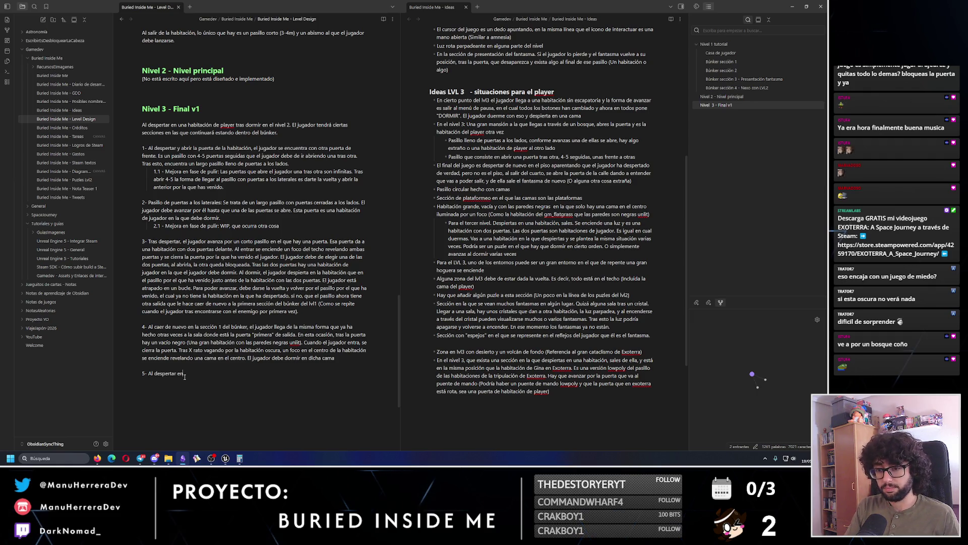
key(BackSpace)
key(BackSpace)
text(tras dormir en la hab)
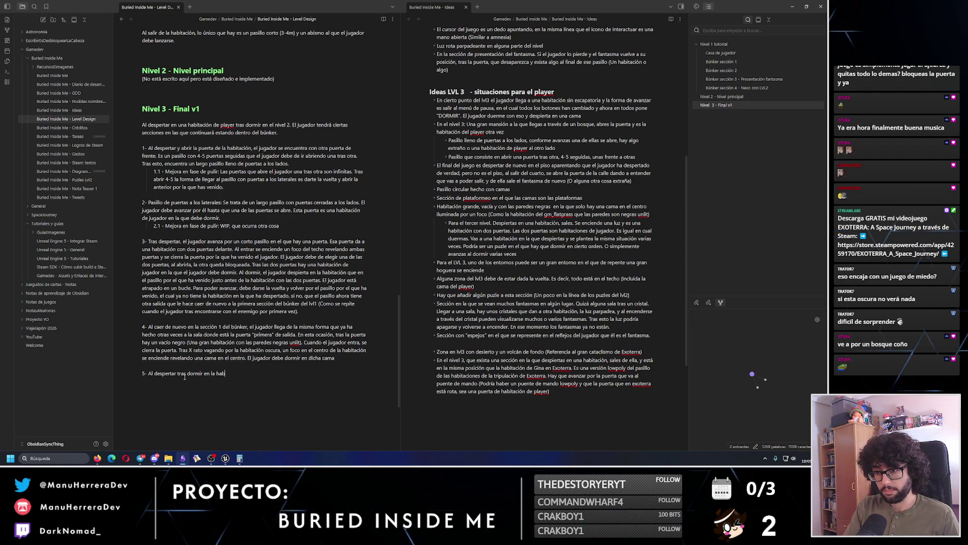
text(itación negra. El)
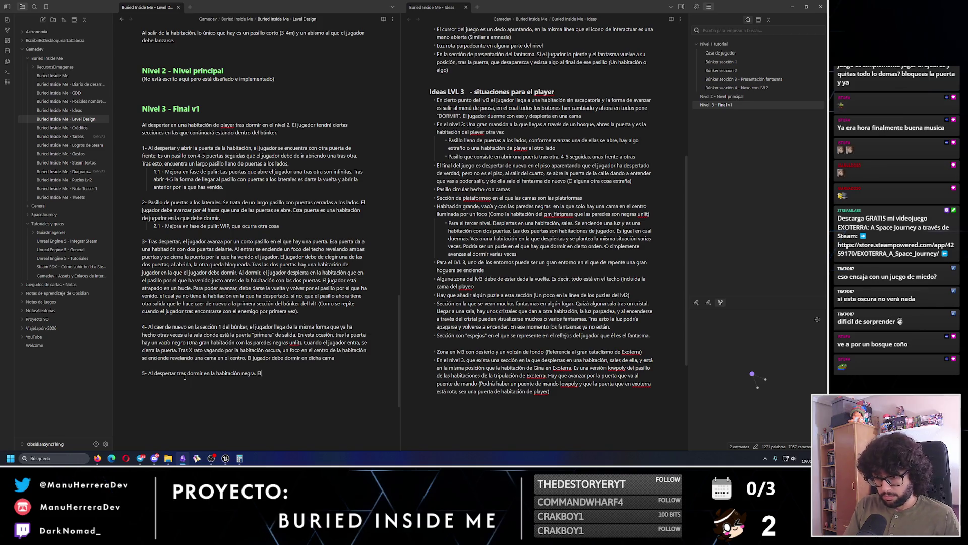
key(BackSpace)
key(BackSpace)
text(La habitaci)
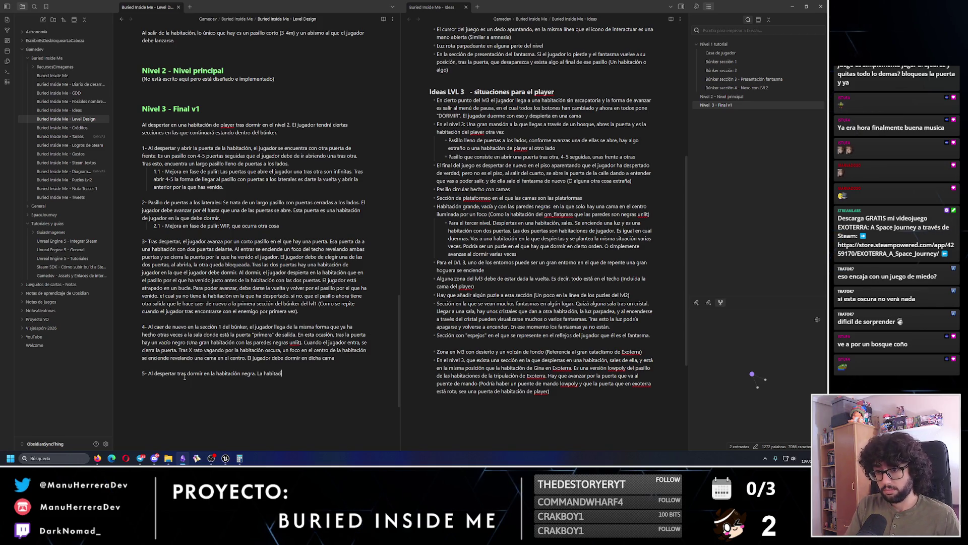
text(ón del jugador e)
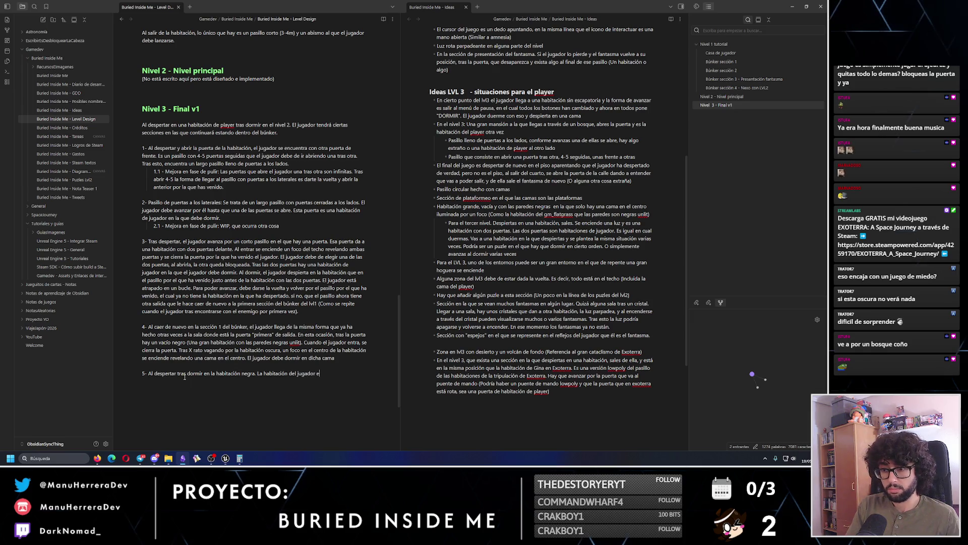
text(stá en una cam)
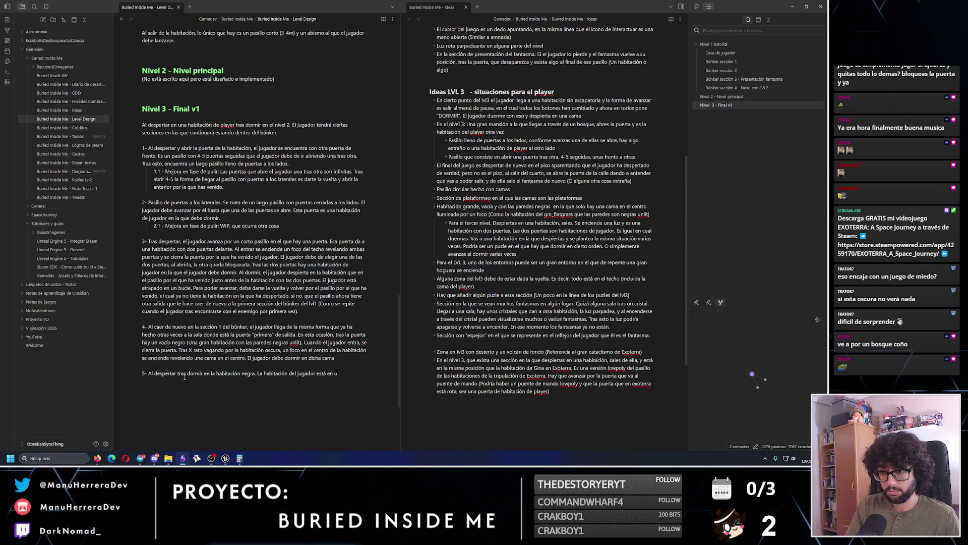
key(BackSpace)
text(baña de )
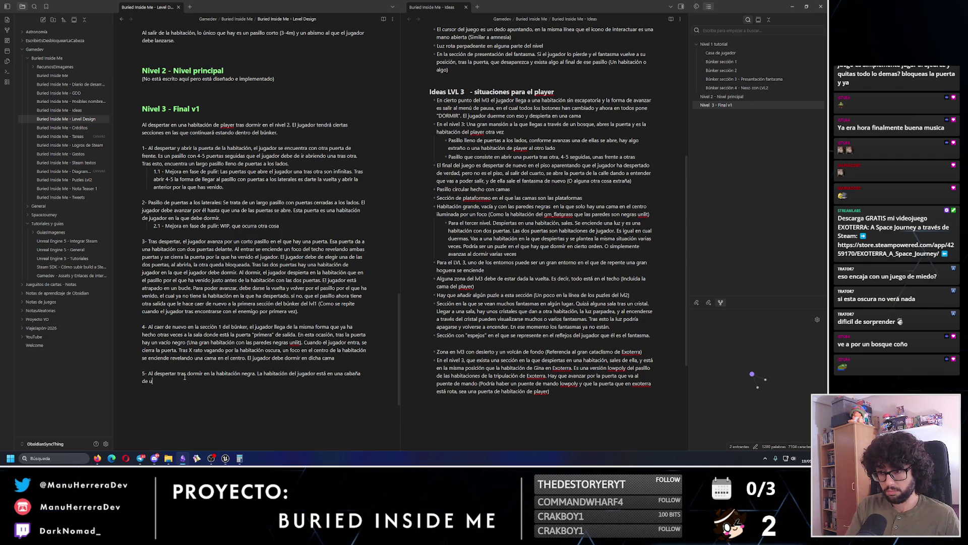
text(un bosque.)
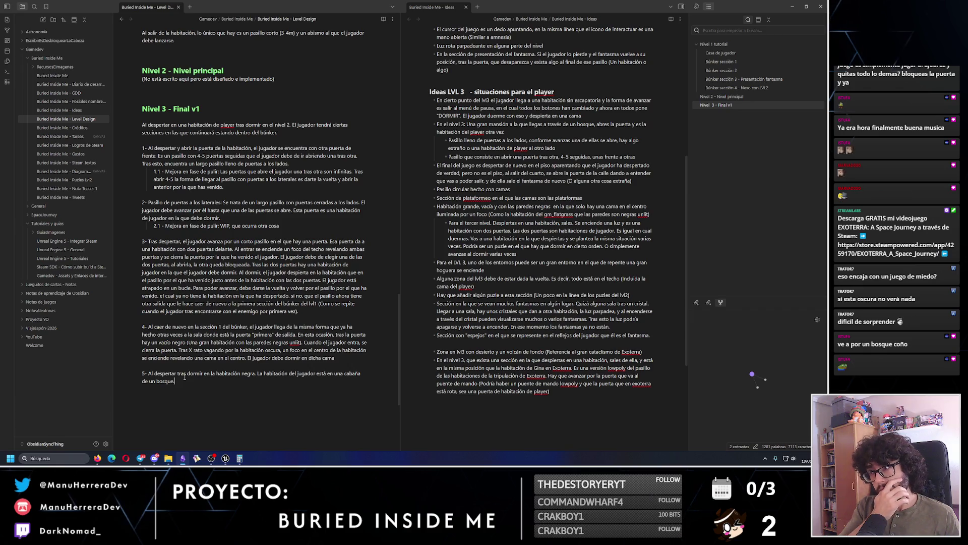
- Add that the player advances through the forest, finds a path and follows it to a 'mansión'
text(El jugador debe avanzar por algunos caminos d)
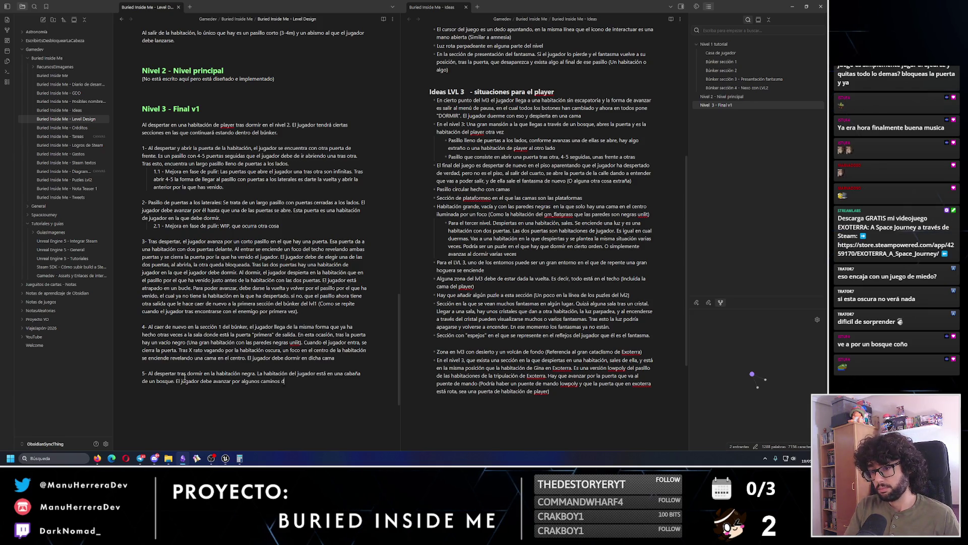
key(ctrl+BackSpace)
key(ctrl+BackSpace)
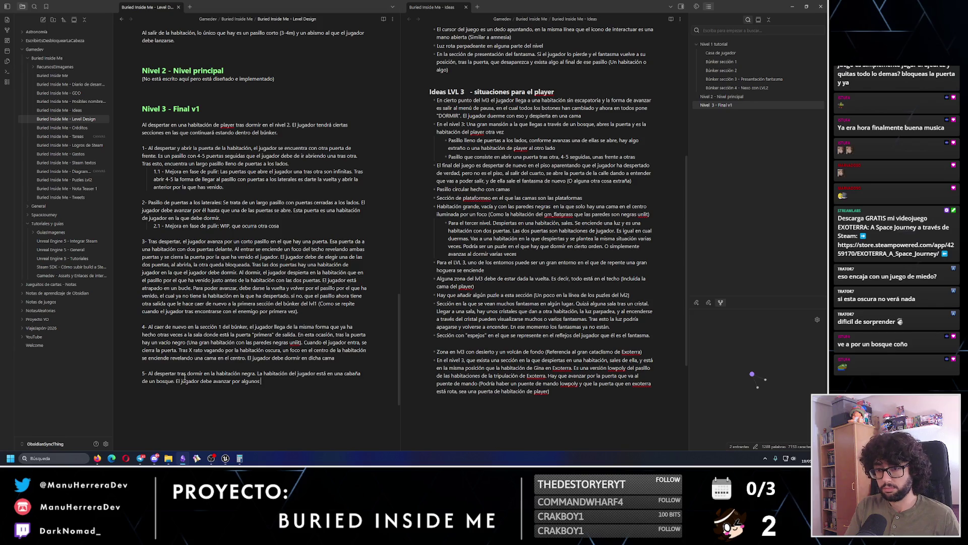
key(BackSpace)
key(BackSpace)
key(BackSpace)
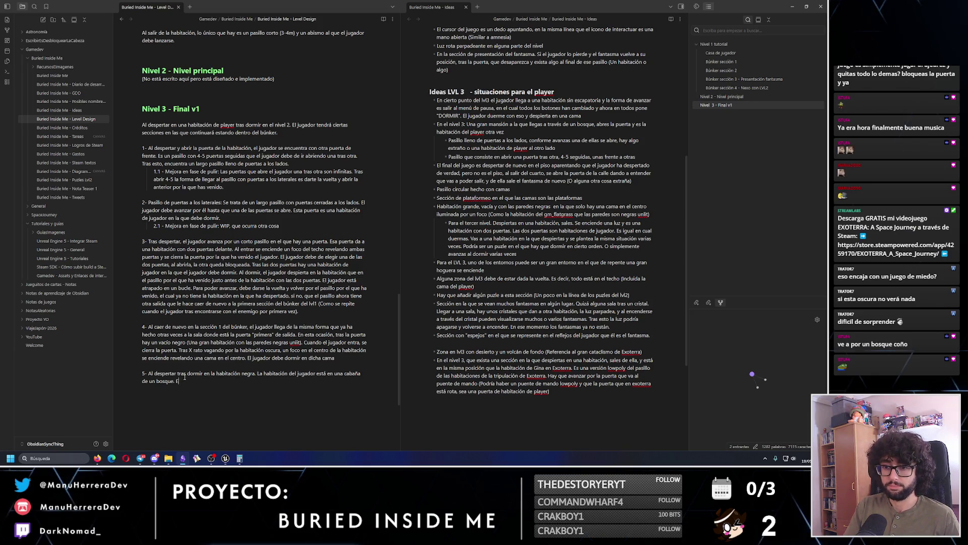
text(l jugador deberá)
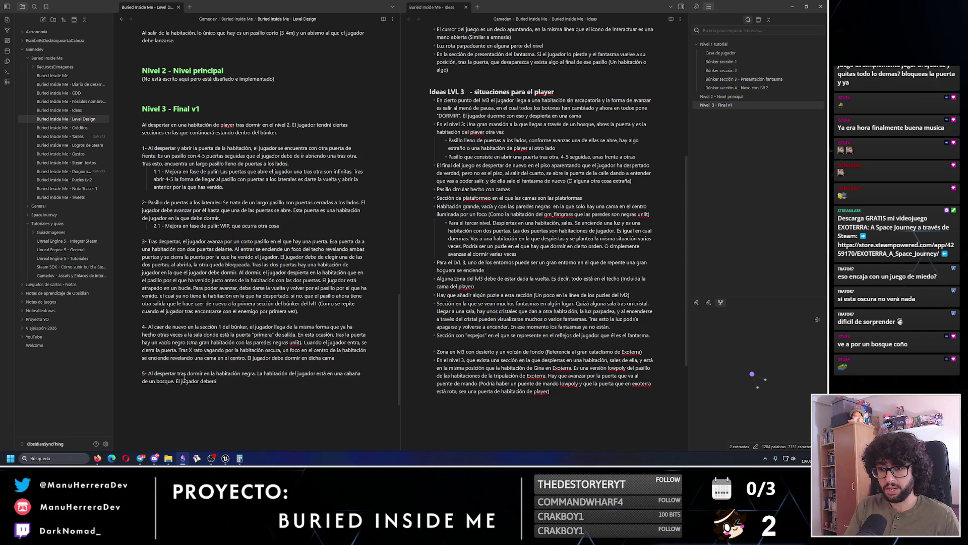
text( avanzar por el )
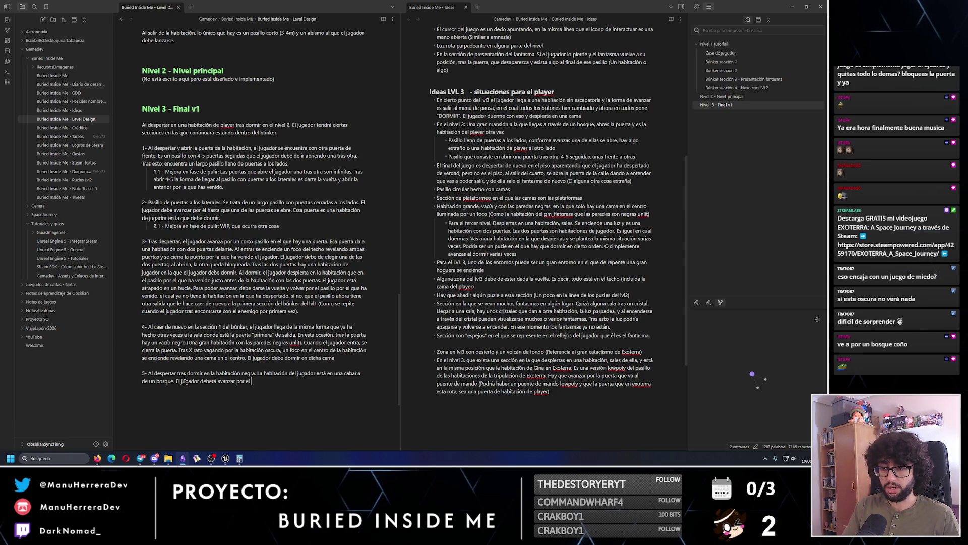
text(bosque hasta encontrar un ca)
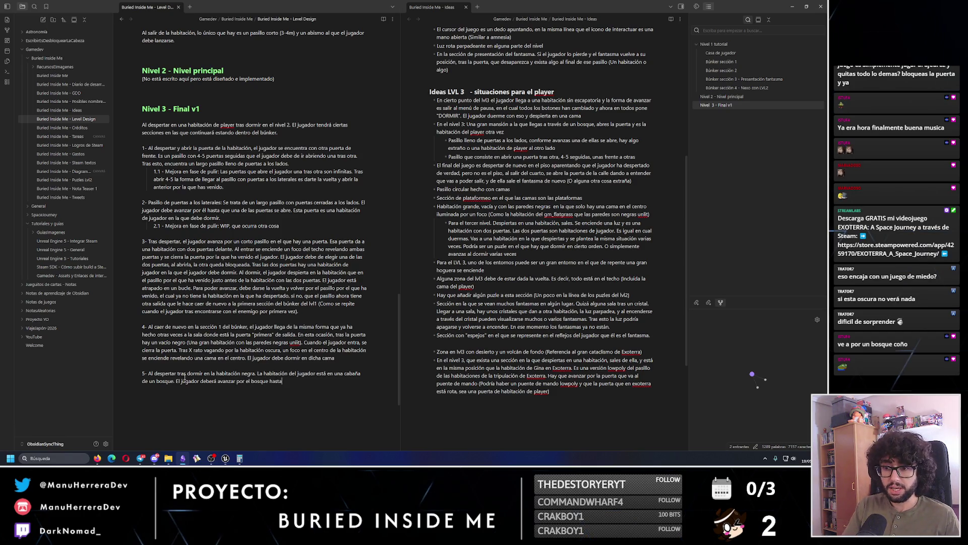
text(m)
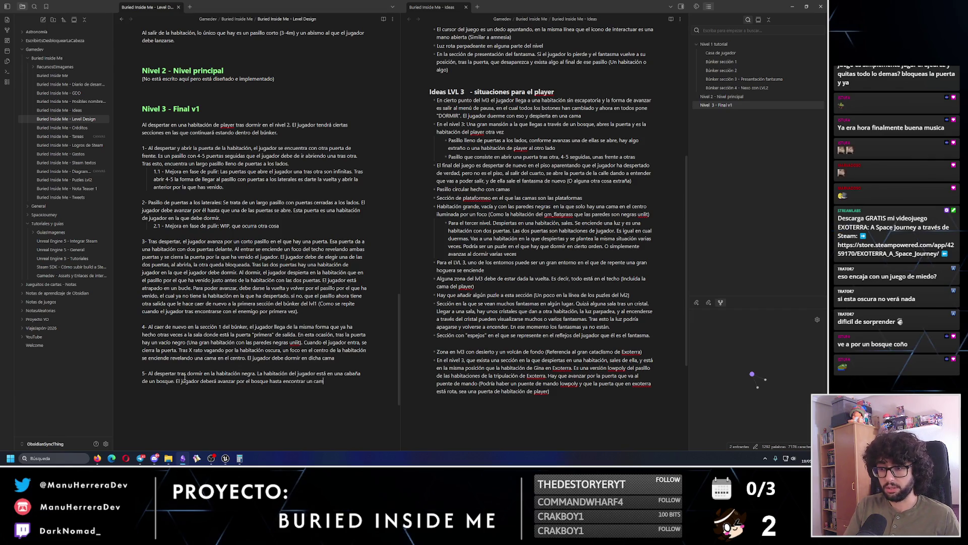
text(ino. Siguiendo )
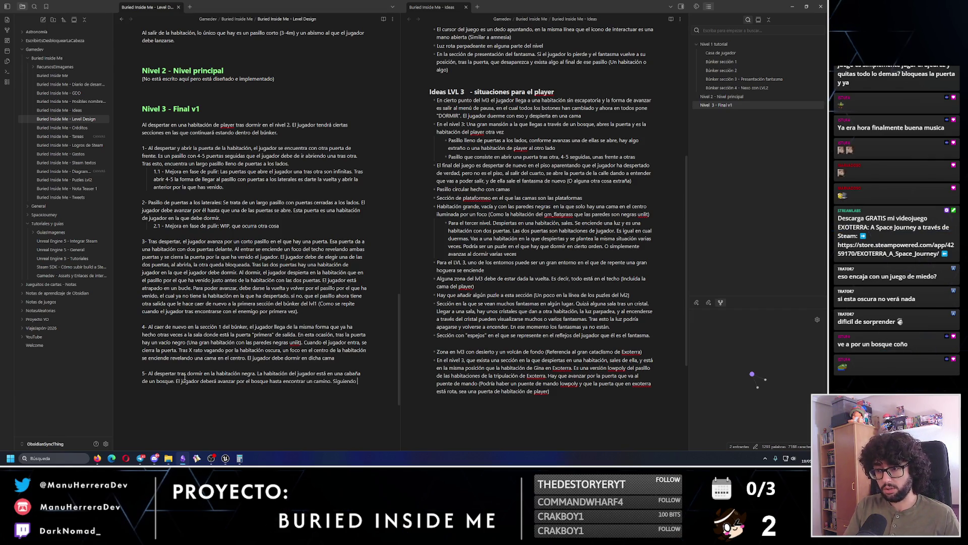
text(este camino de tierra)
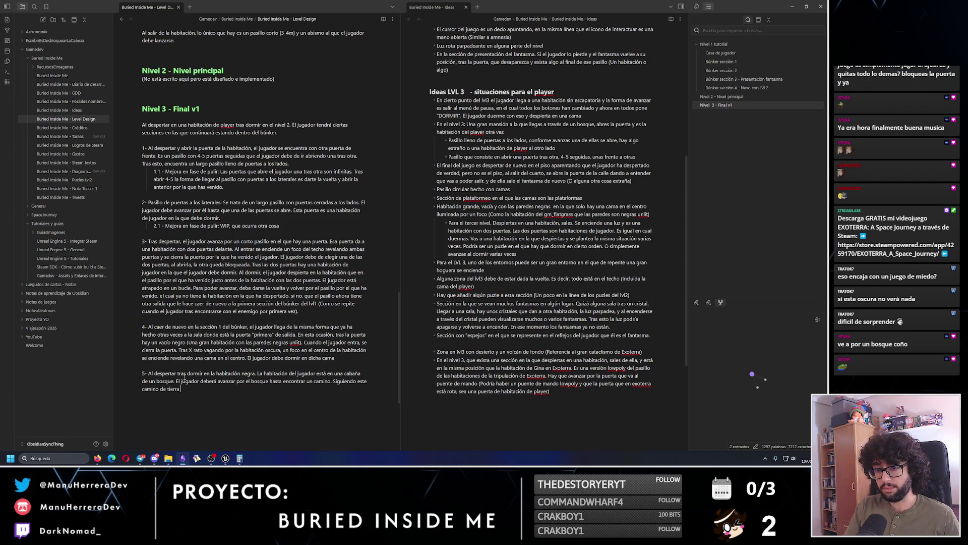
key(BackSpace)
key(BackSpace)
key(BackSpace)
text(llegará)
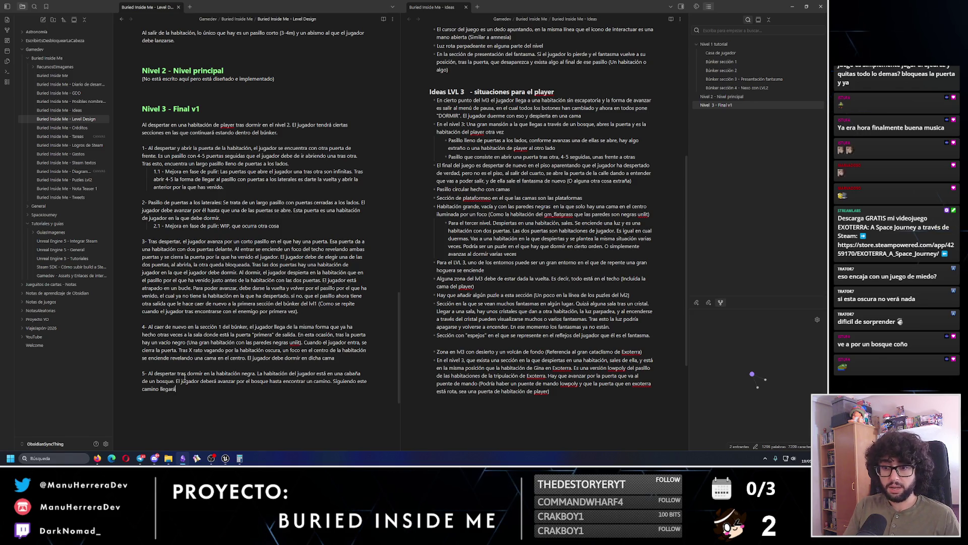
text(eventualmente )
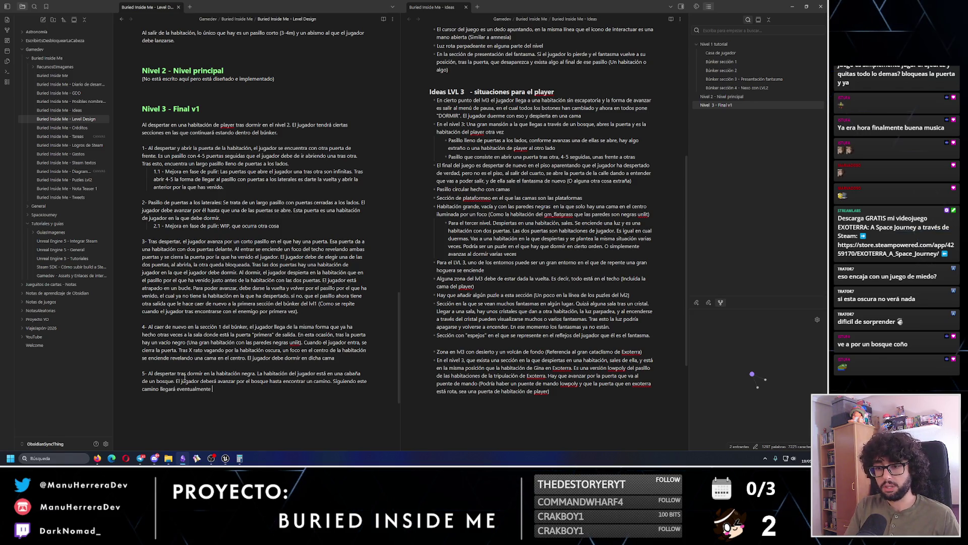
text(un )
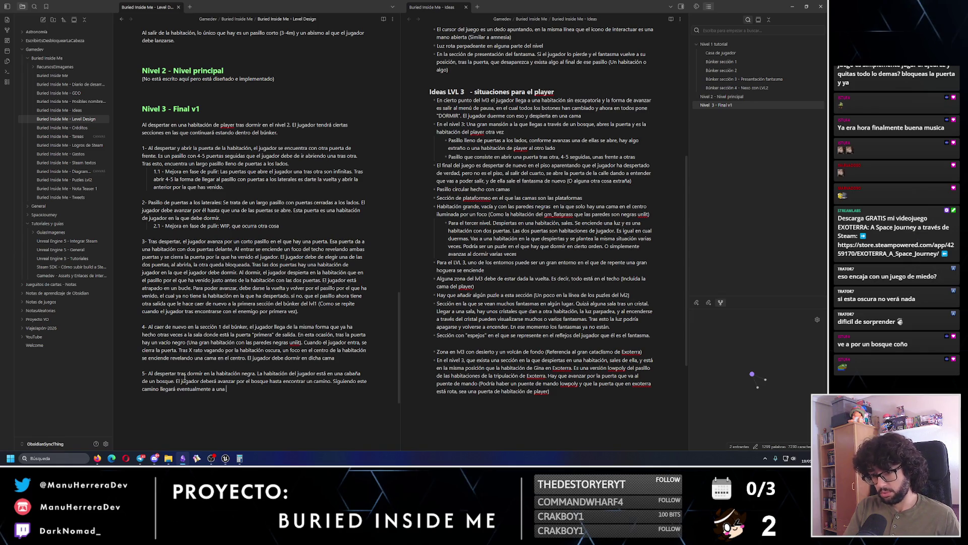
text( ió)
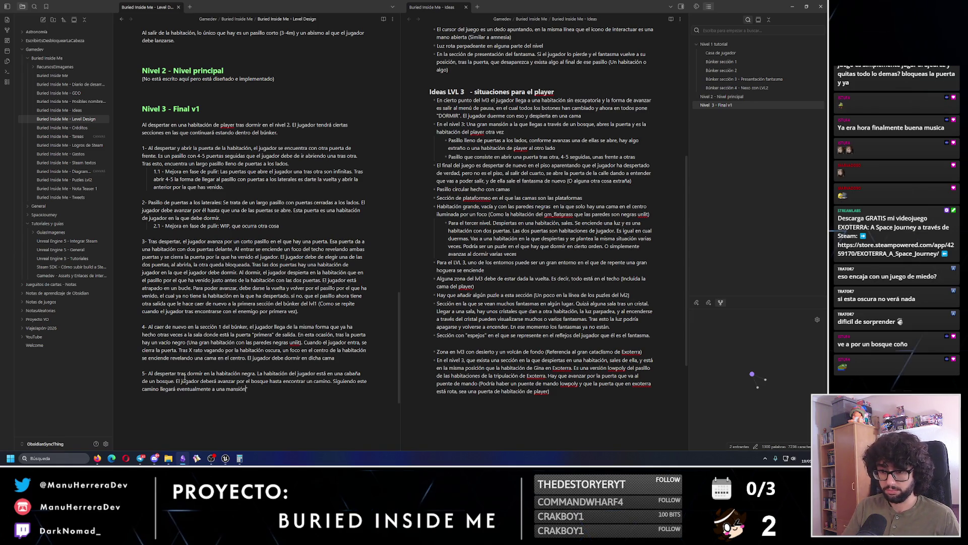
key(End)
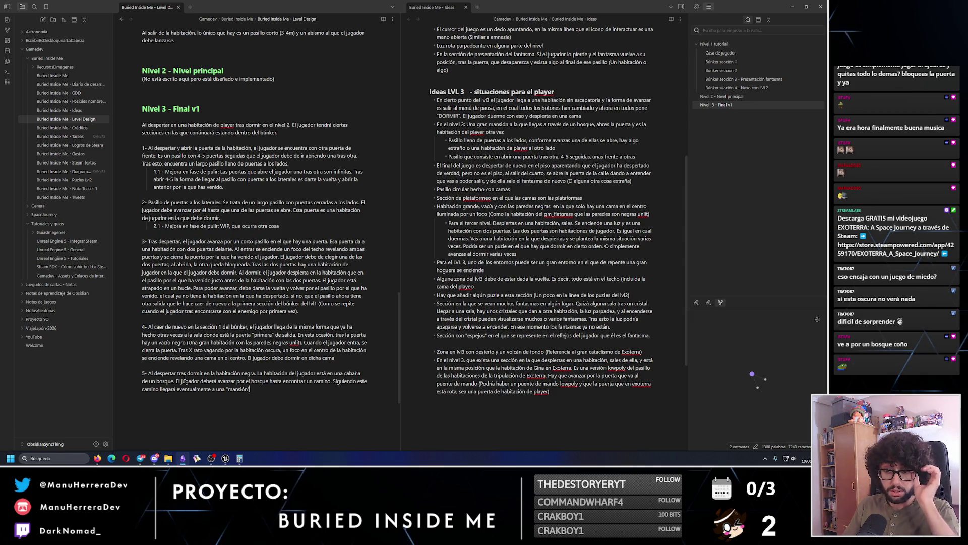
text(mansión )
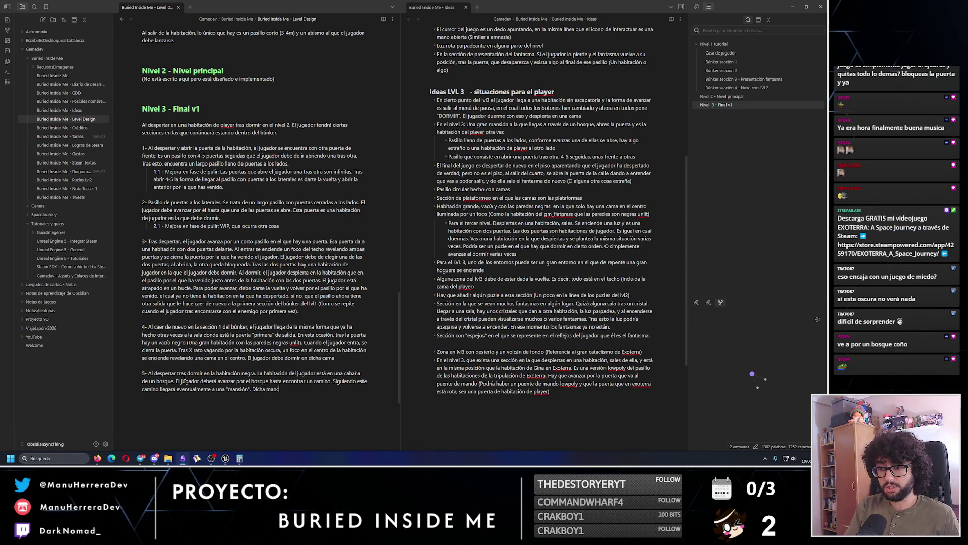
text(consta de)
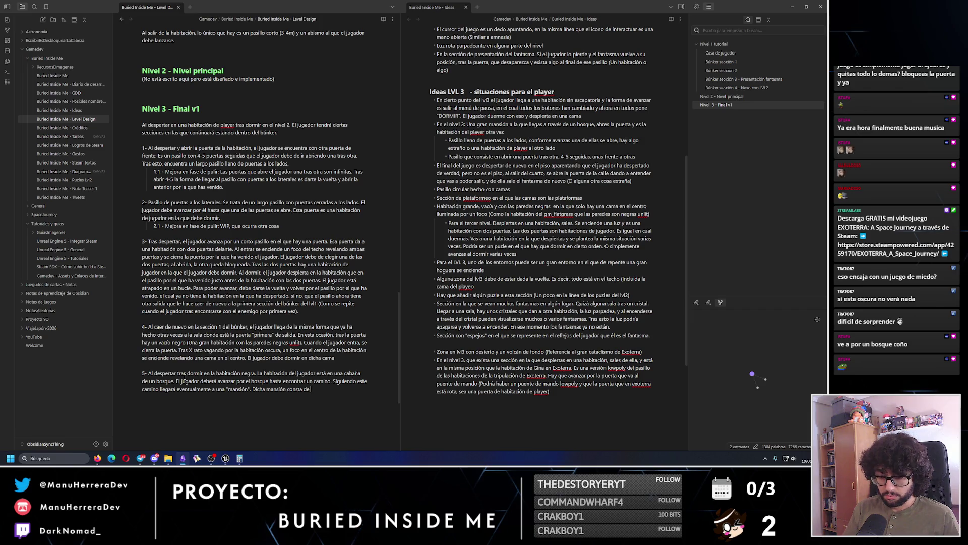
key(ctrl+BackSpace)
key(ctrl+BackSpace)
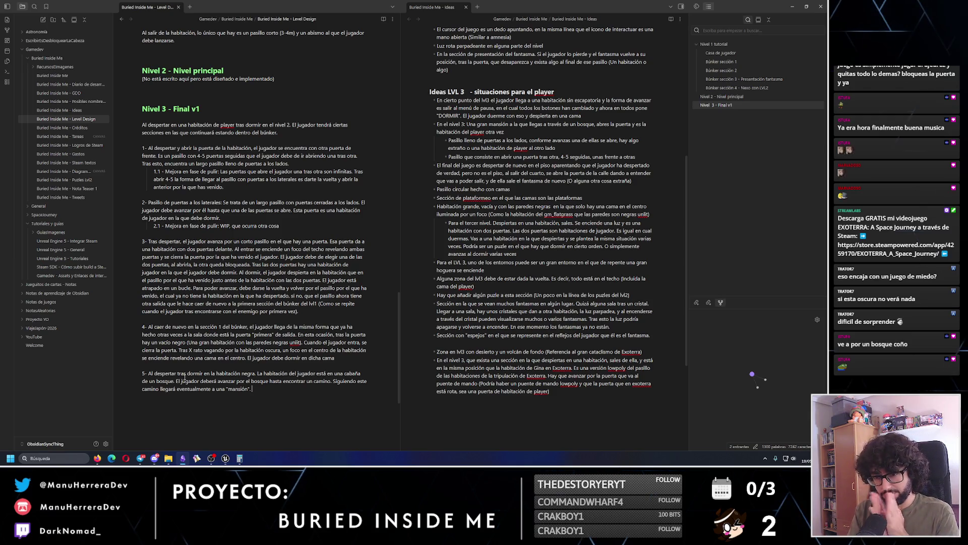
- Remove the black-room phrase from item 5 so it reads 'Al despertar, la habitación'
drag(256, 374, 178, 376)
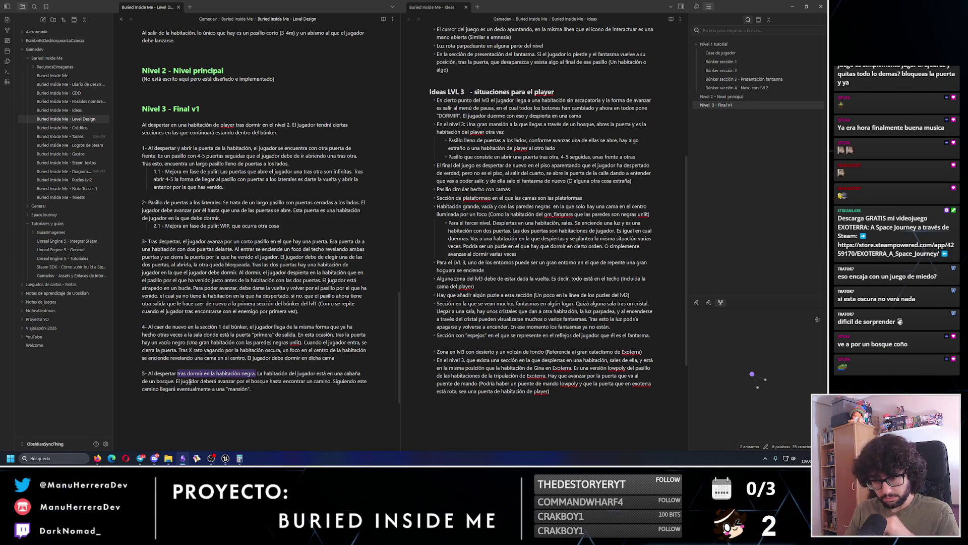
key(Right)
key(BackSpace)
key(BackSpace)
key(BackSpace)
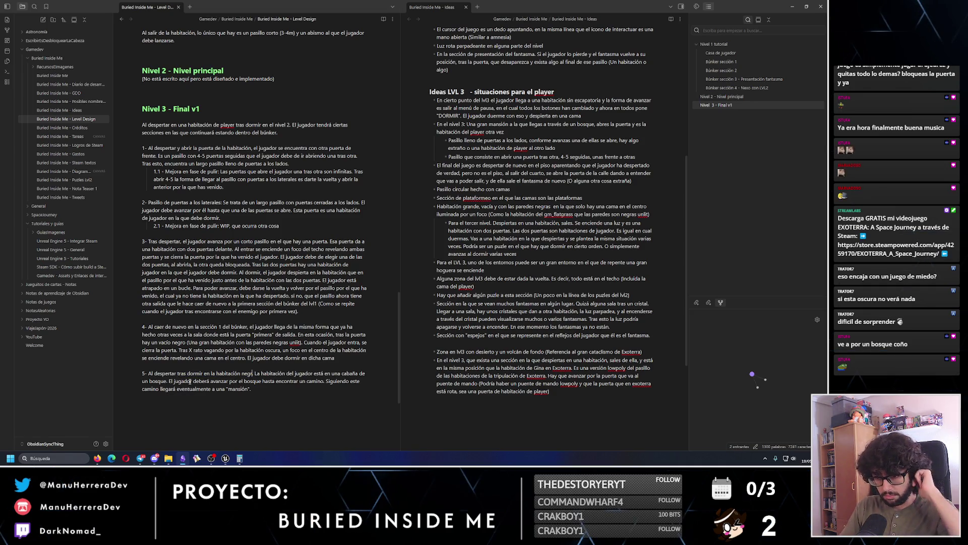
key(BackSpace)
key(BackSpace)
key(BackSpace)
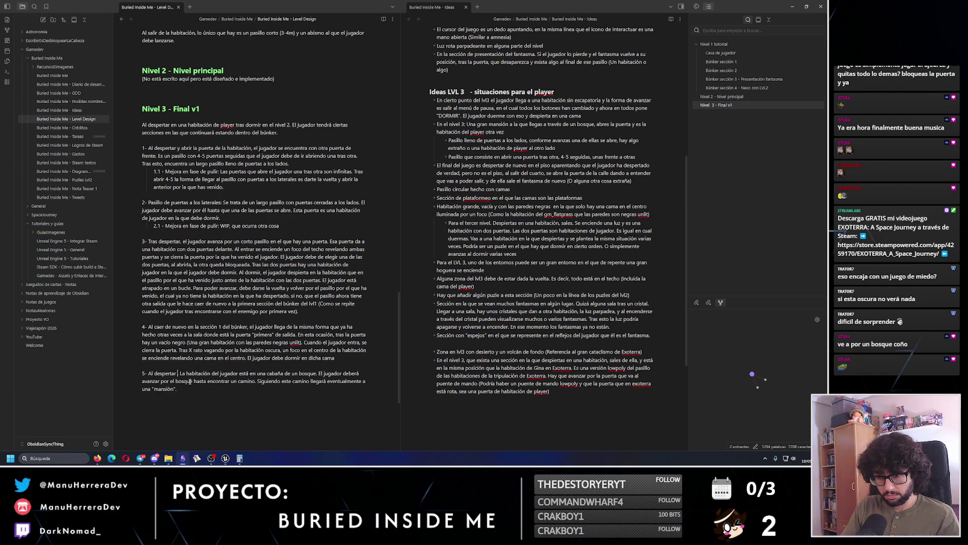
key(Delete)
text(,)
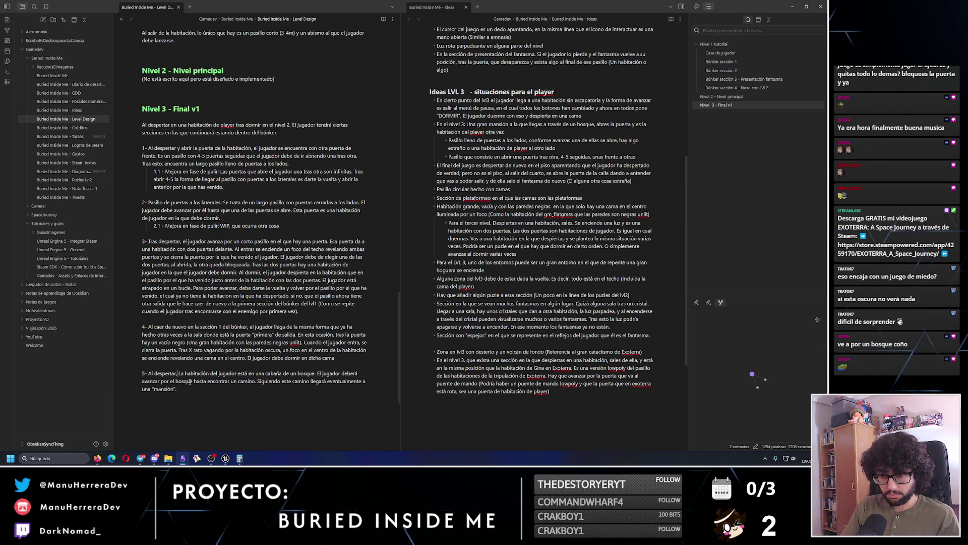
key(Delete)
text(l)
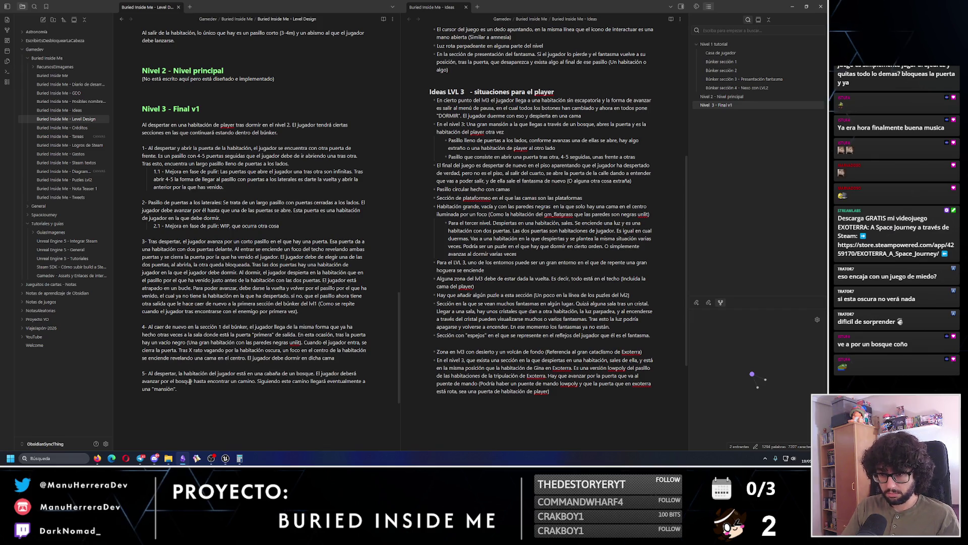
- Add 'Al subir las escaleras de la mansión, el jugador encontrará' and begin a sentence after 'mansión'
click(291, 390)
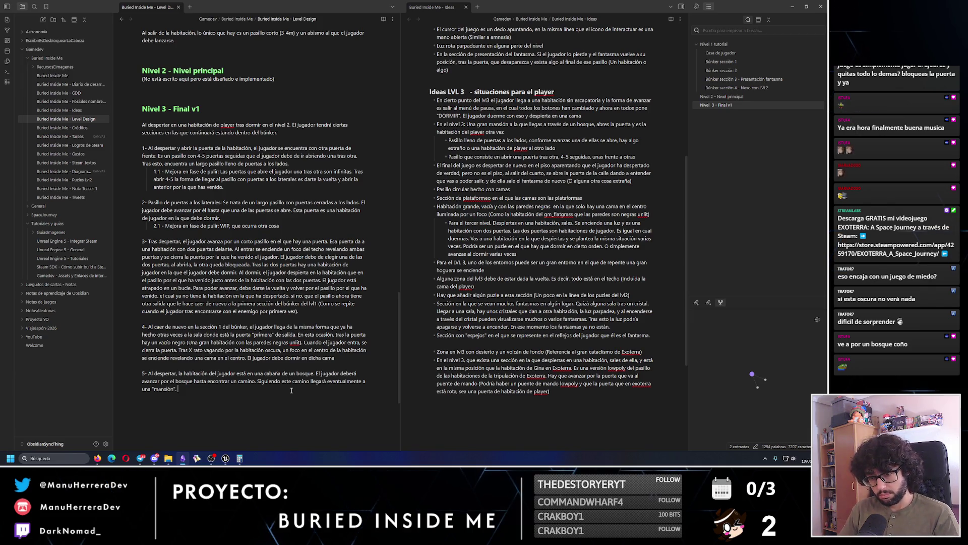
text(bir)
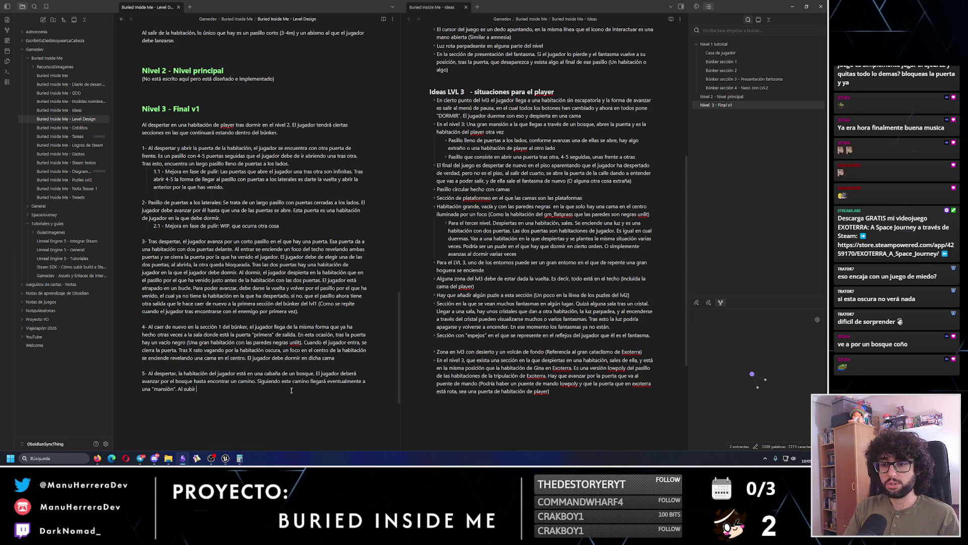
text( las escaleras de a)
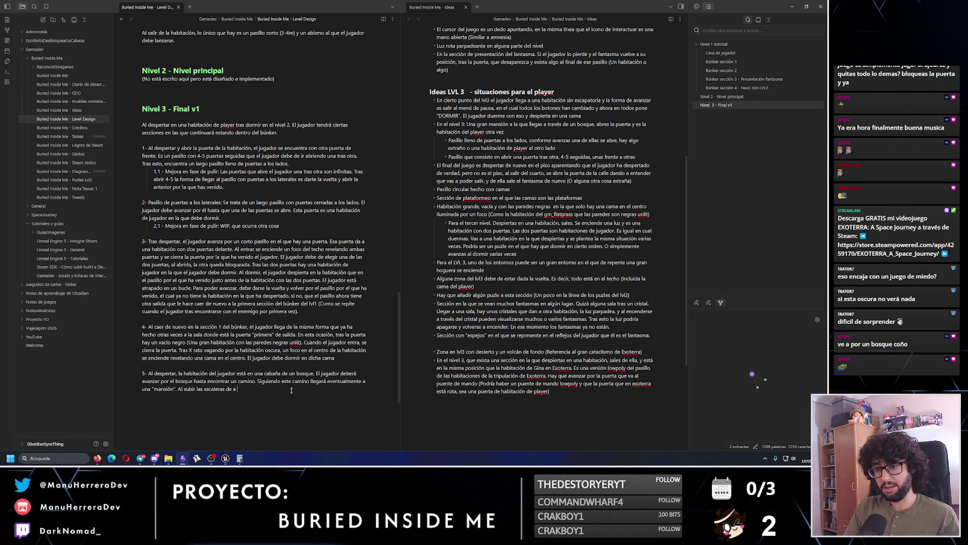
key(BackSpace)
text(la mans)
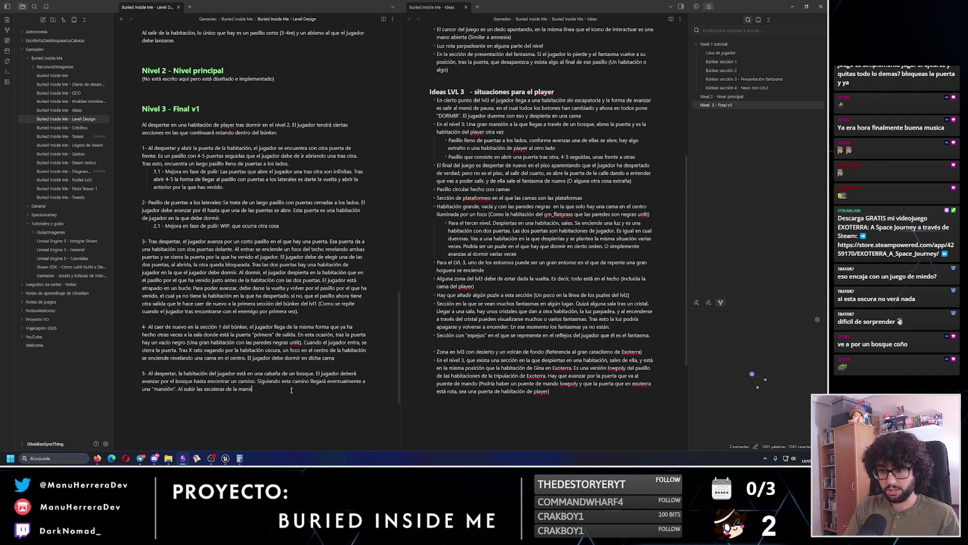
text(ión, el jugador encontrará)
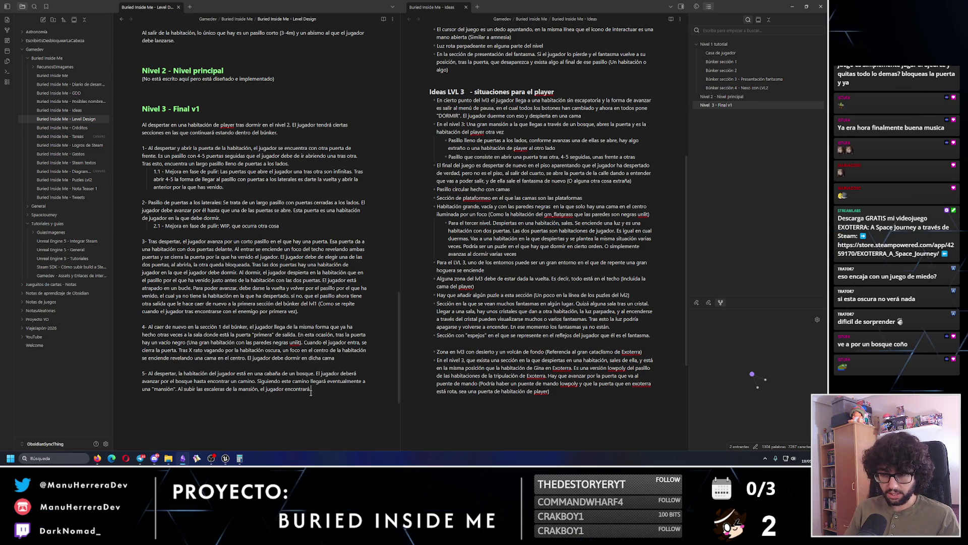
click(179, 391)
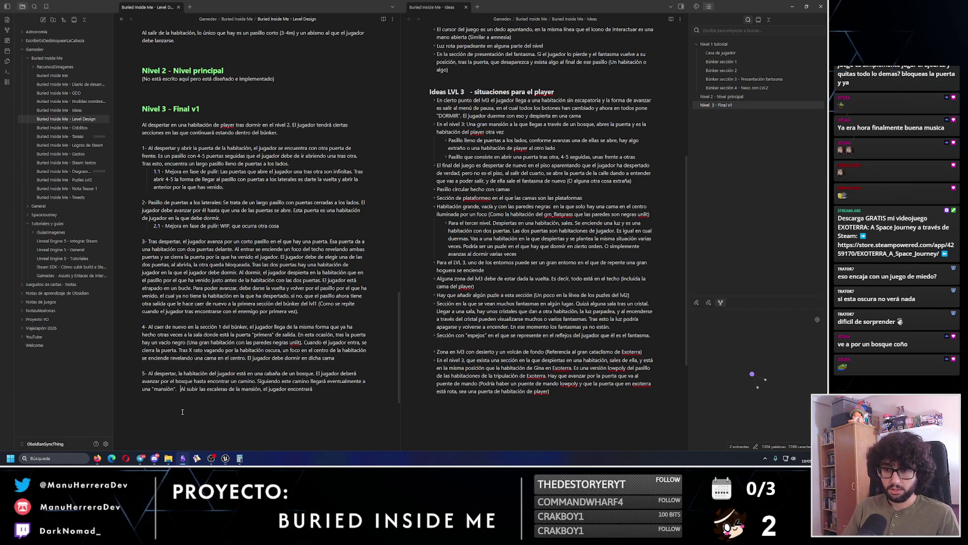
text(Estaman)
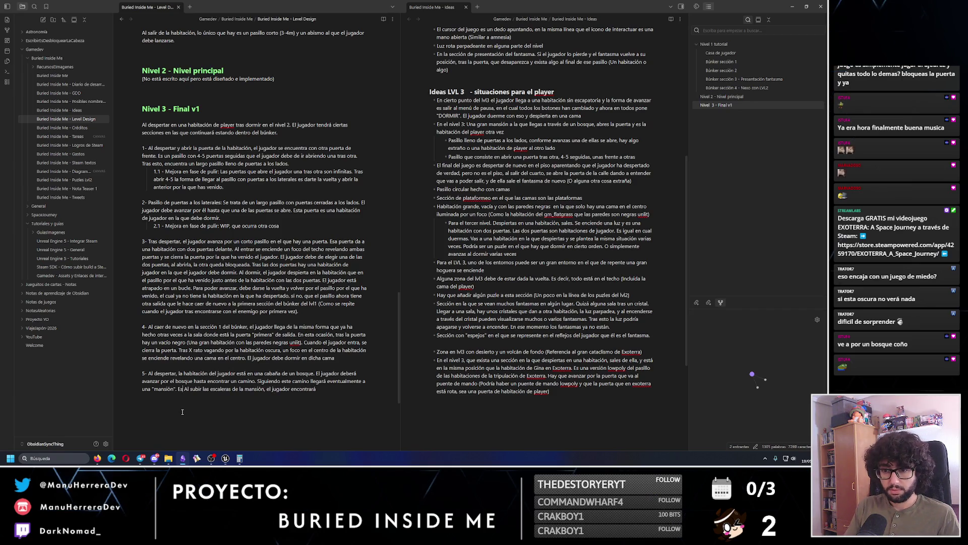
- Describe the mansion as an enormous house (Luigi's Mansion) with a garden and surrounding walls
key(BackSpace)
key(BackSpace)
key(BackSpace)
text(mansión cons)
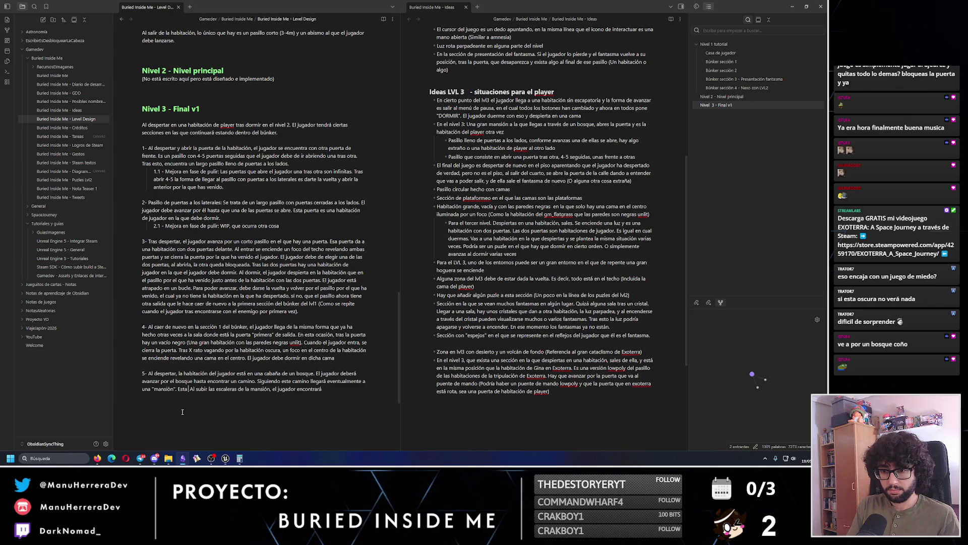
text(ta de una )
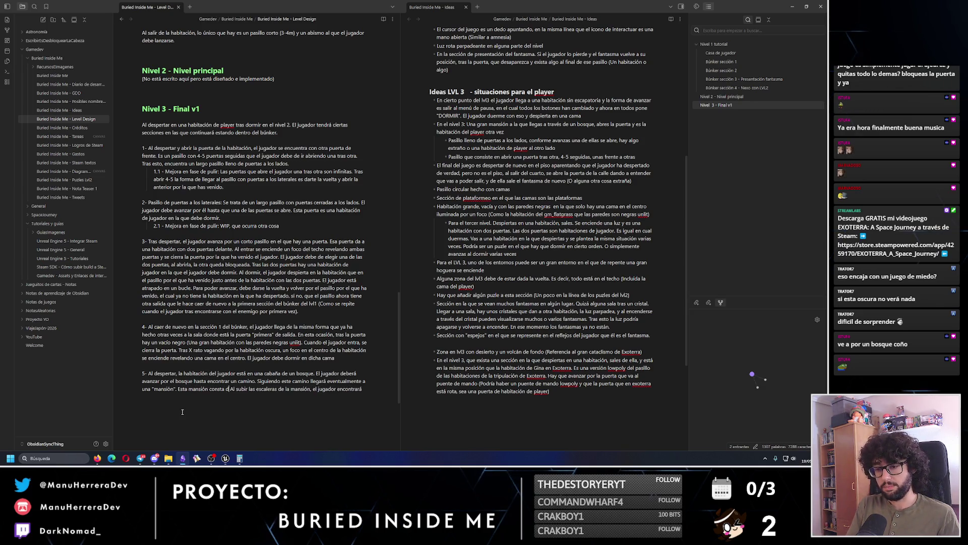
text(enorme casa,)
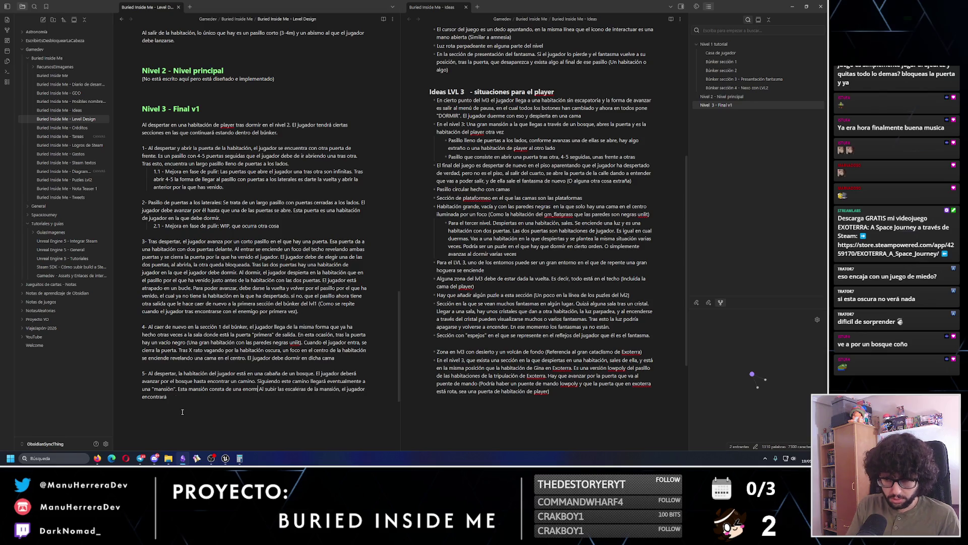
key(BackSpace)
key(BackSpace)
text((Luigi's Mansion)
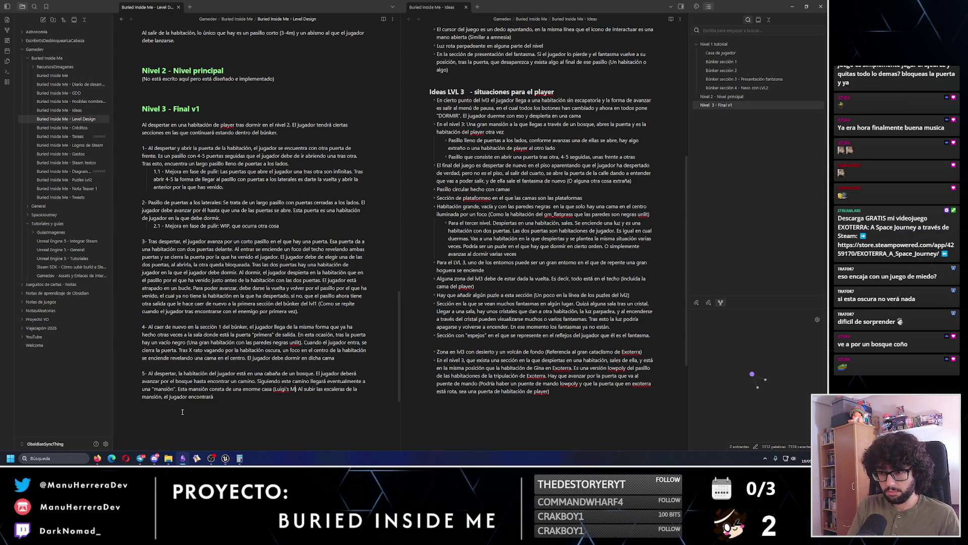
text(, un jajardín y )
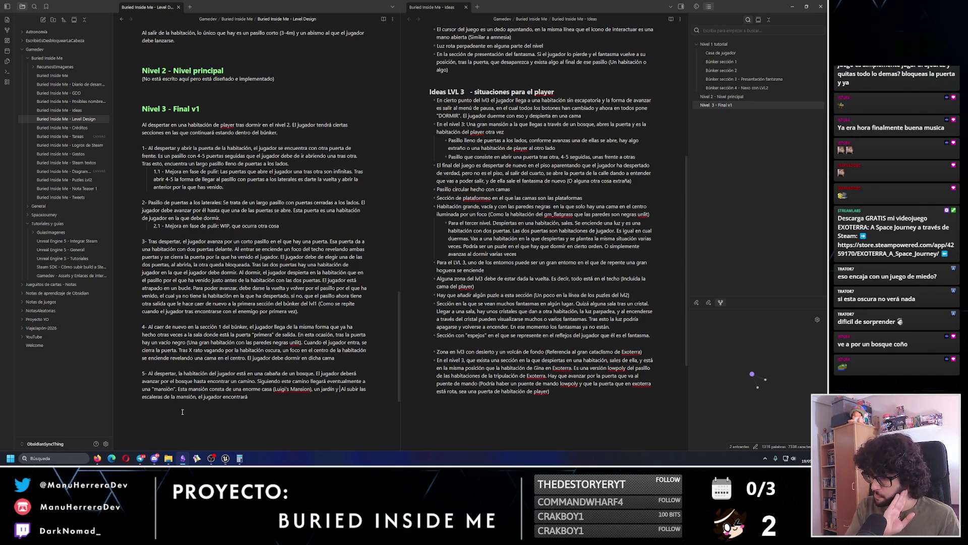
text(unos mur)
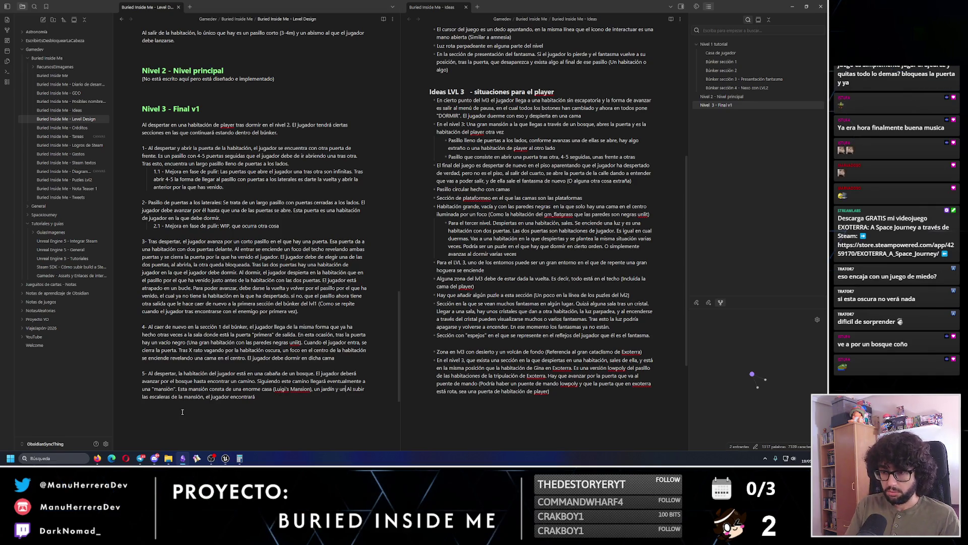
text(os que la rodean)
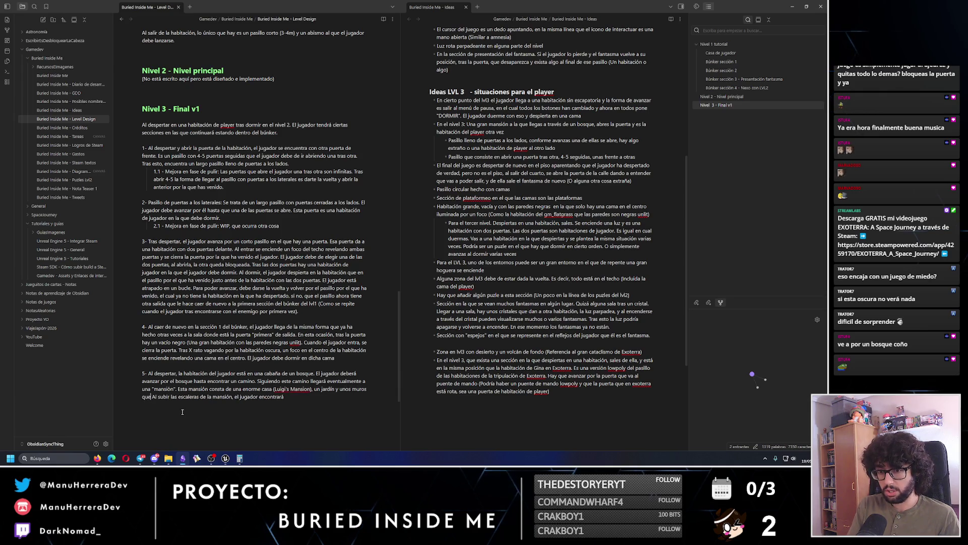
text(.)
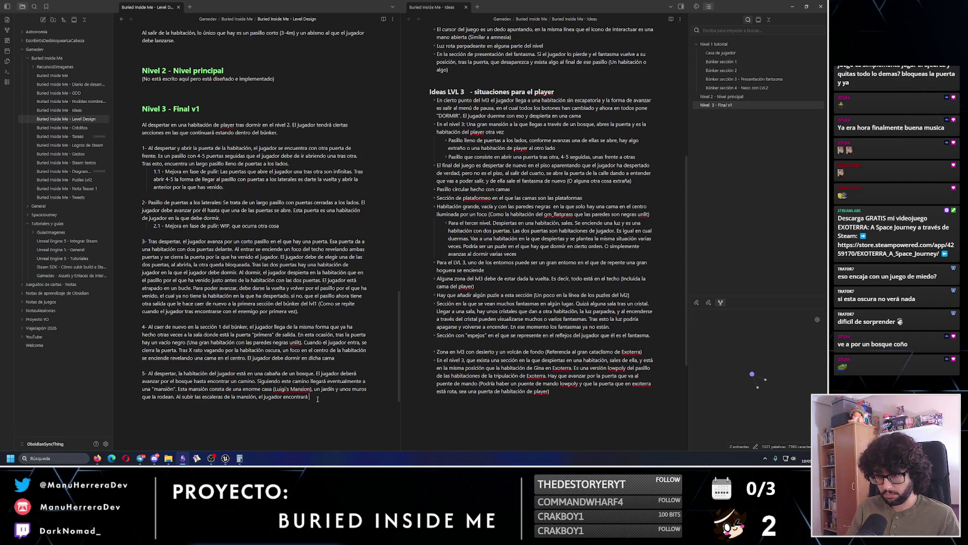
text( que la purta de )
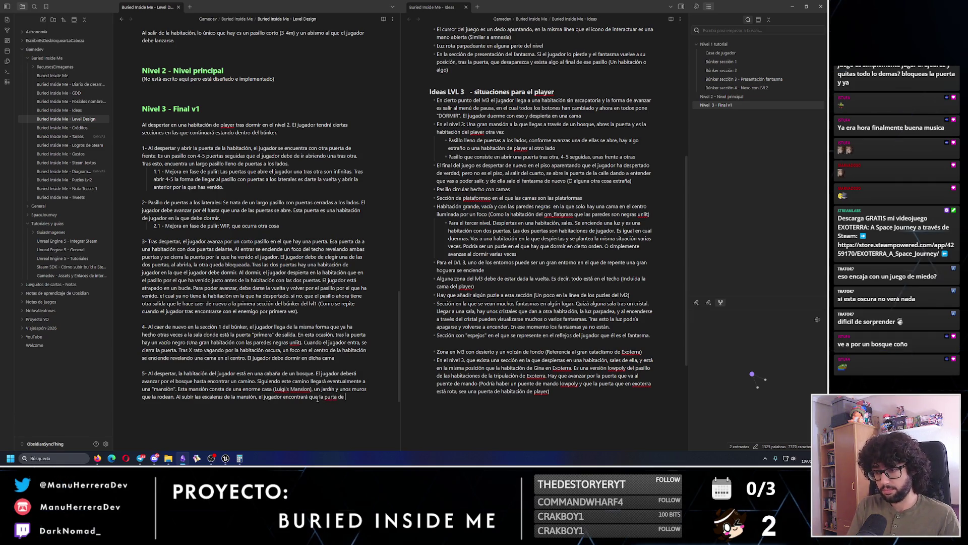
key(BackSpace)
key(BackSpace)
key(BackSpace)
key(BackSpace)
key(BackSpace)
key(BackSpace)
key(BackSpace)
- Add that the mansion's door leads to another player bedroom where the player must sleep
text(erta de )
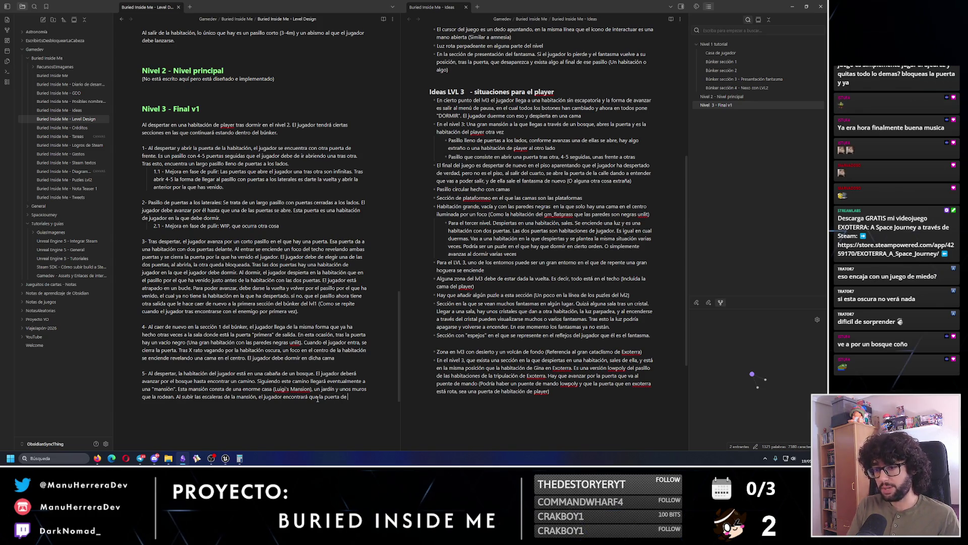
text(la p)
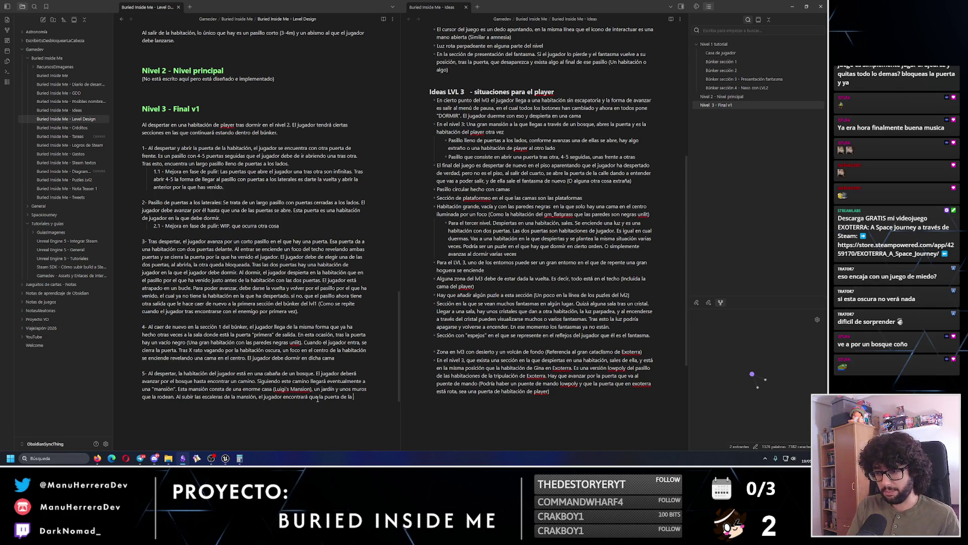
text(ropia mansión)
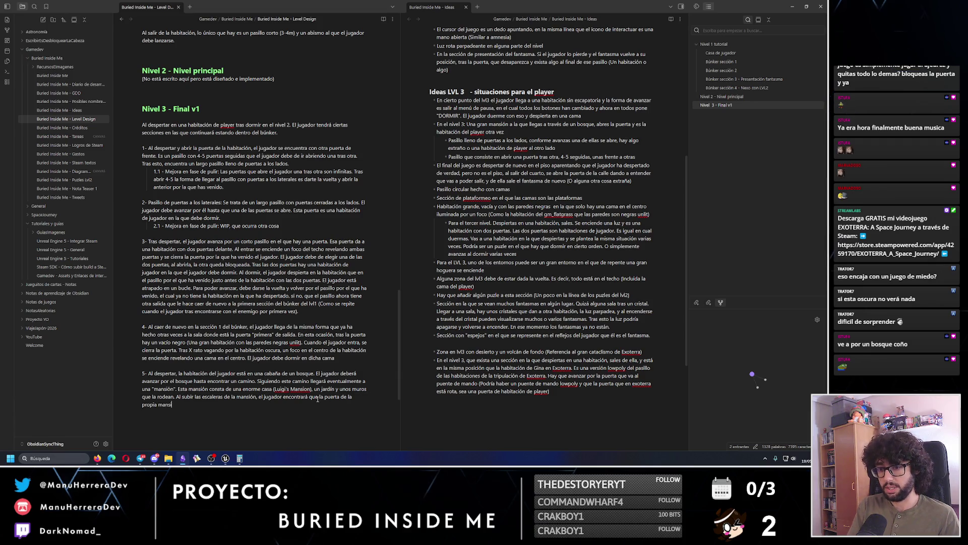
text( es u)
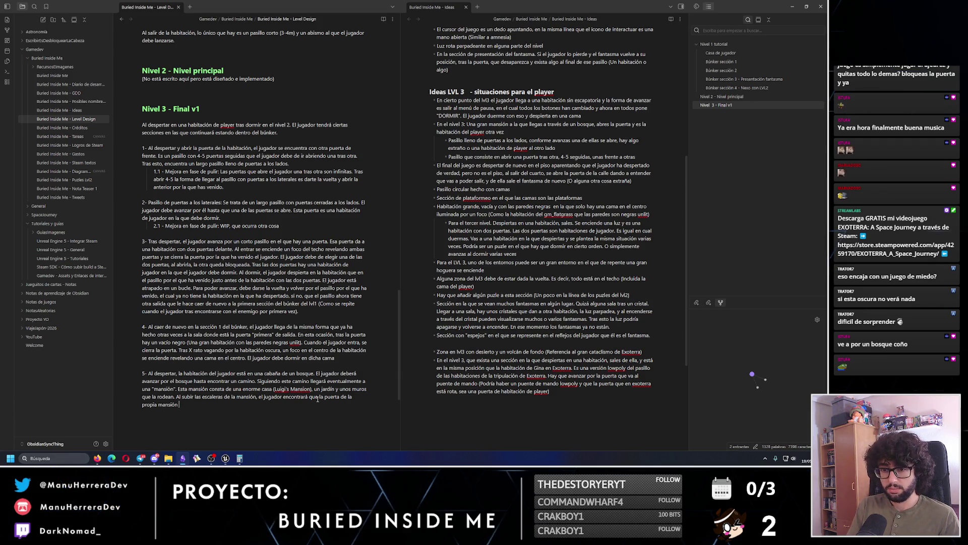
text(na p)
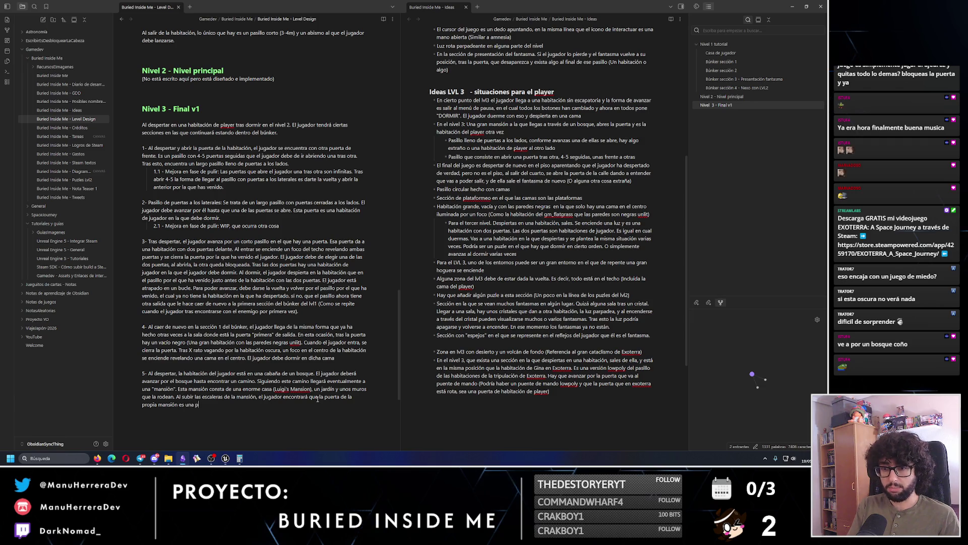
text(uerta a otra habit)
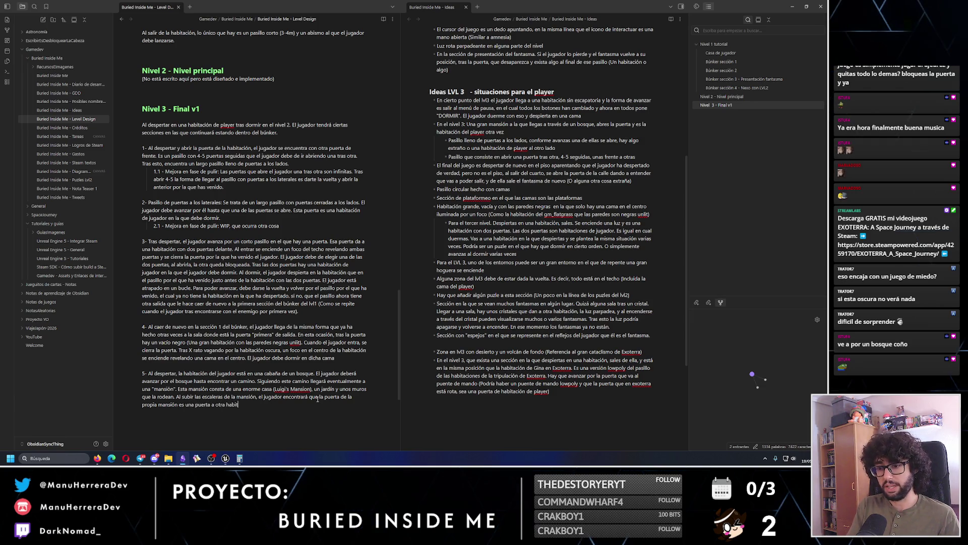
text(ación de)
text( jugador.)
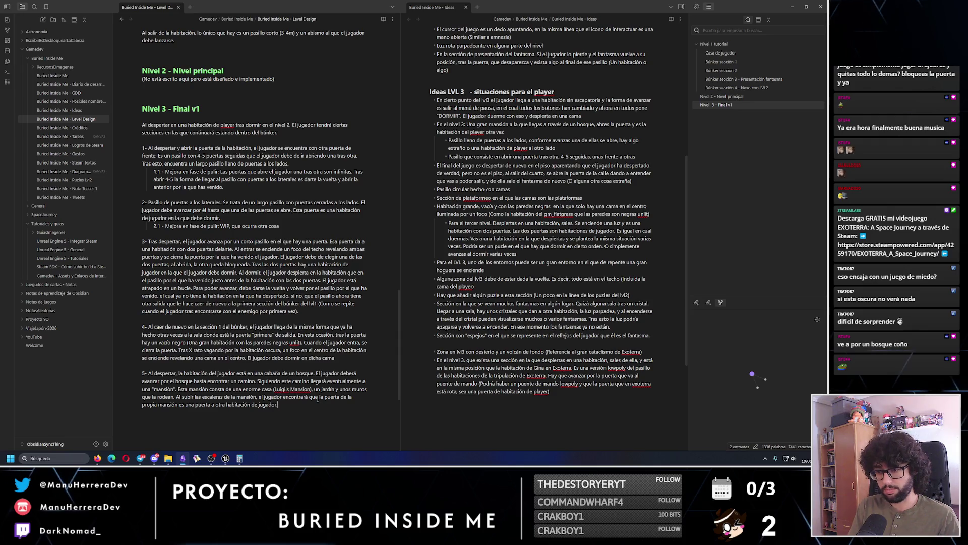
text( El jugador debe dormir en dicha cama)
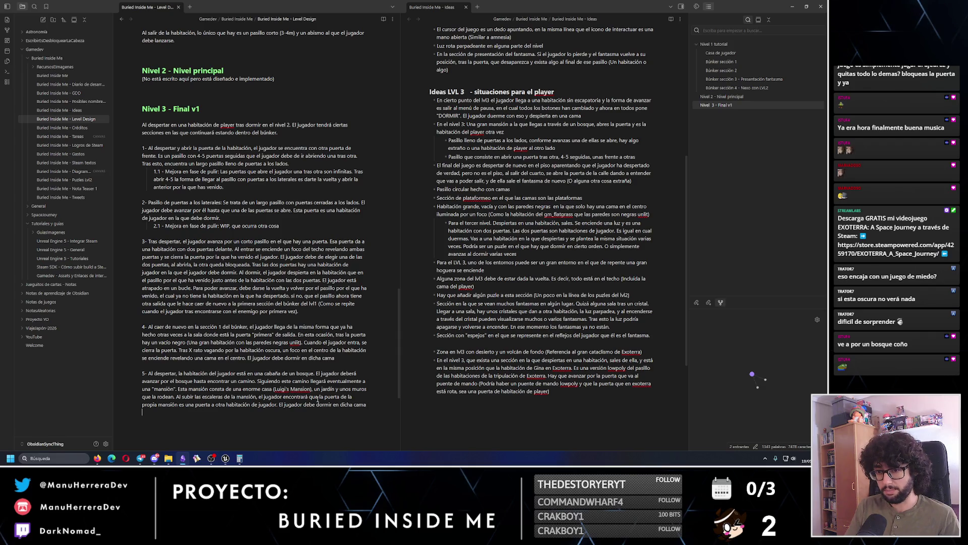
key(BackSpace)
text(.)
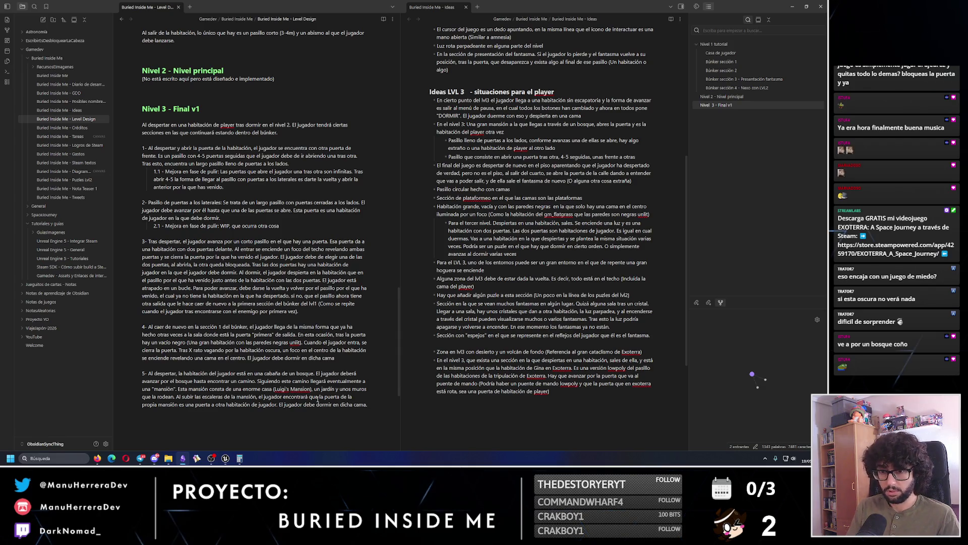
scroll(317, 389, down, 2)
text(6-)
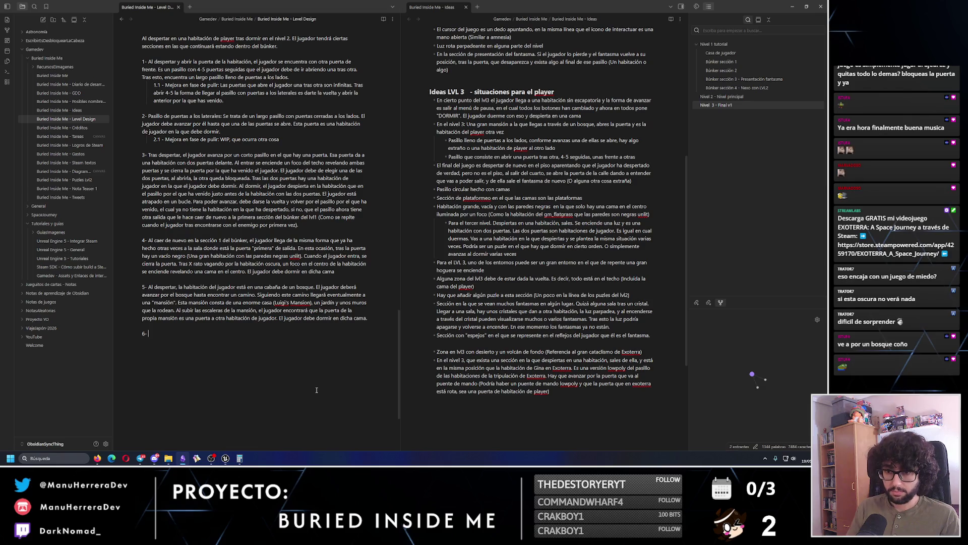
- Start item 6 with 'Al despertar,' and then switch over to the Steam window
text(Al despertar,)
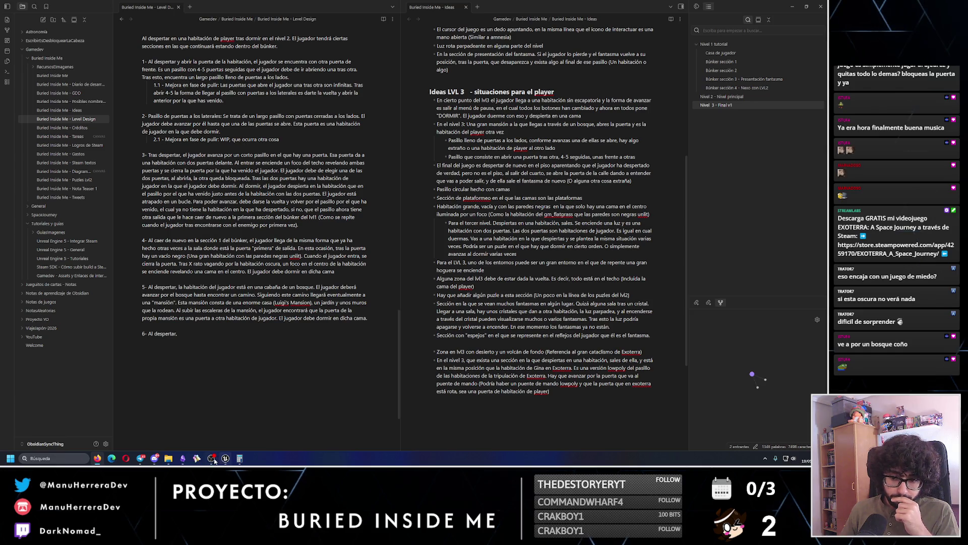
mouse_move(139, 460)
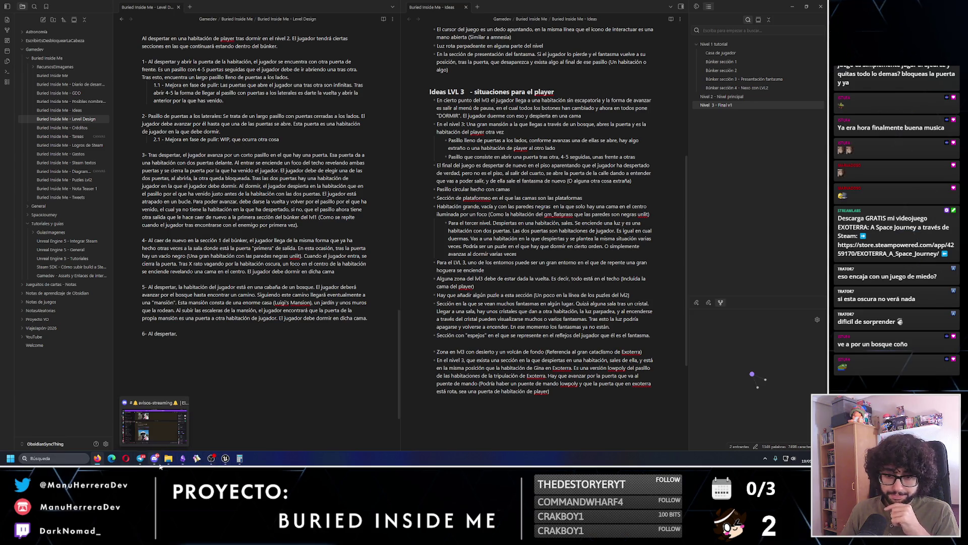
mouse_move(225, 459)
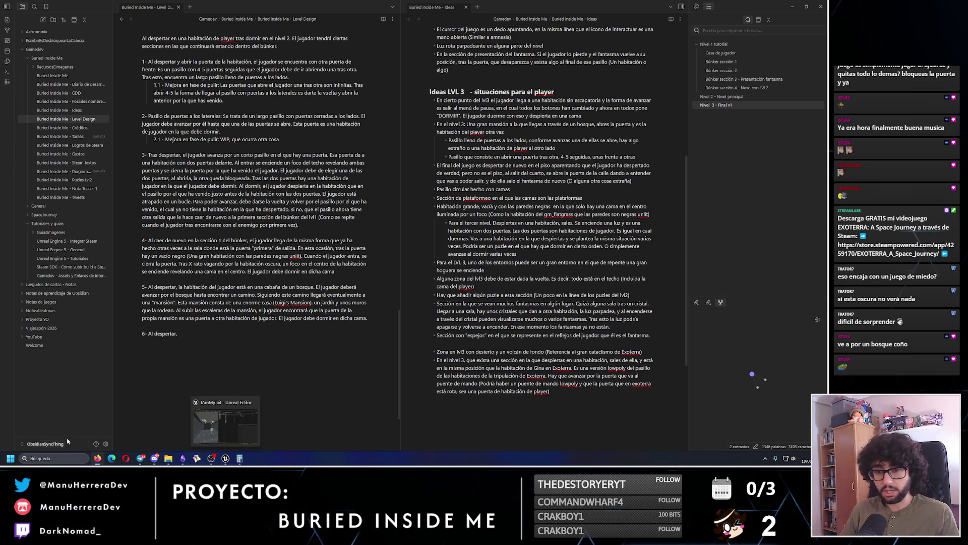
click(68, 458)
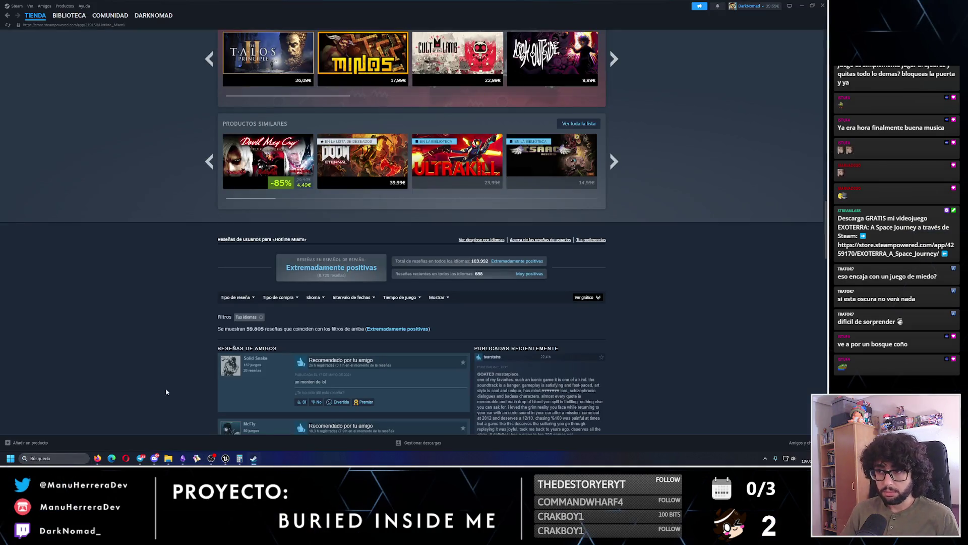
- Open the EXOTERRA: A Space Journey page from the Steam library
drag(827, 232, 826, 38)
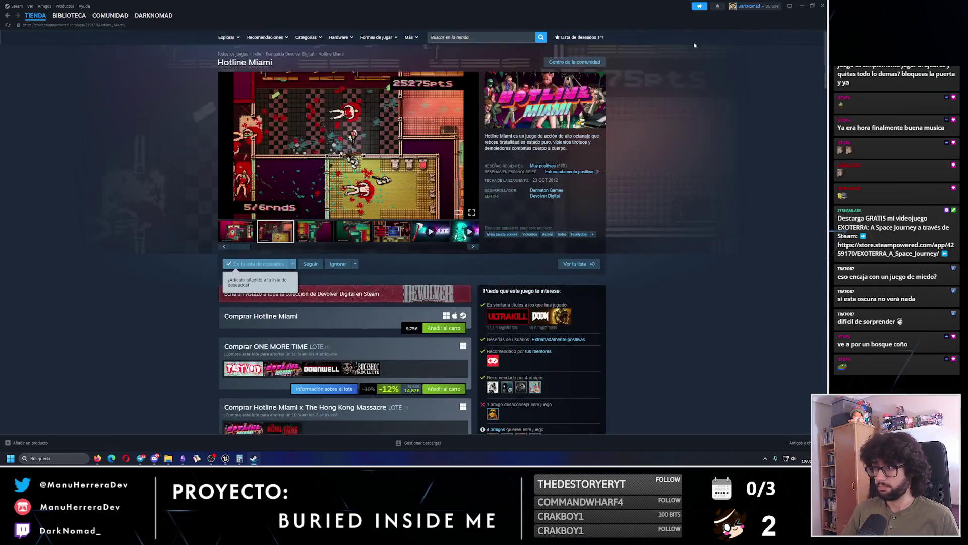
click(70, 27)
click(69, 15)
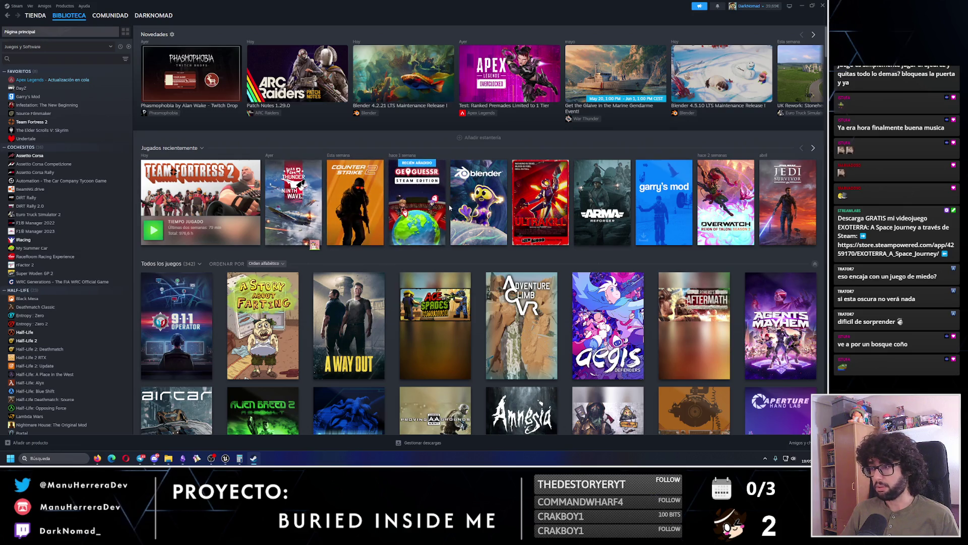
click(813, 149)
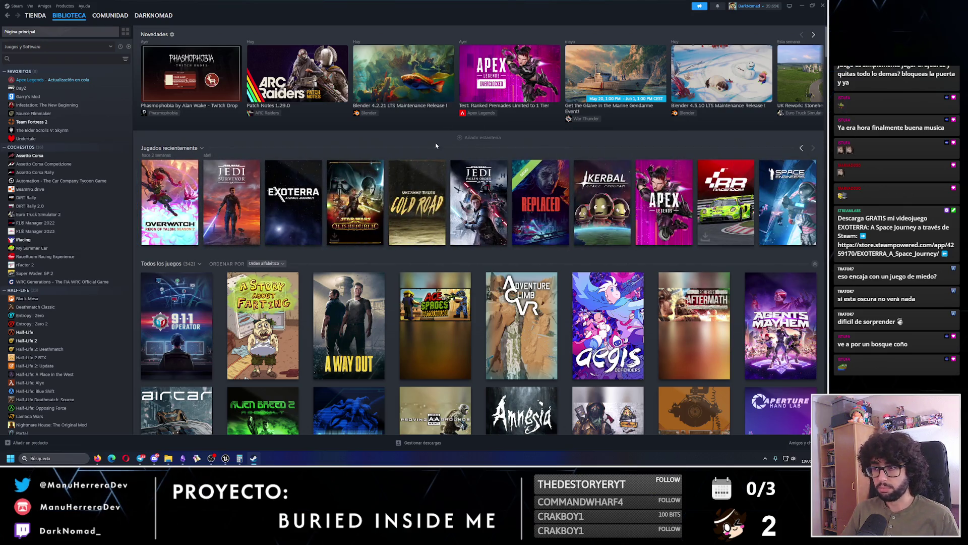
click(353, 201)
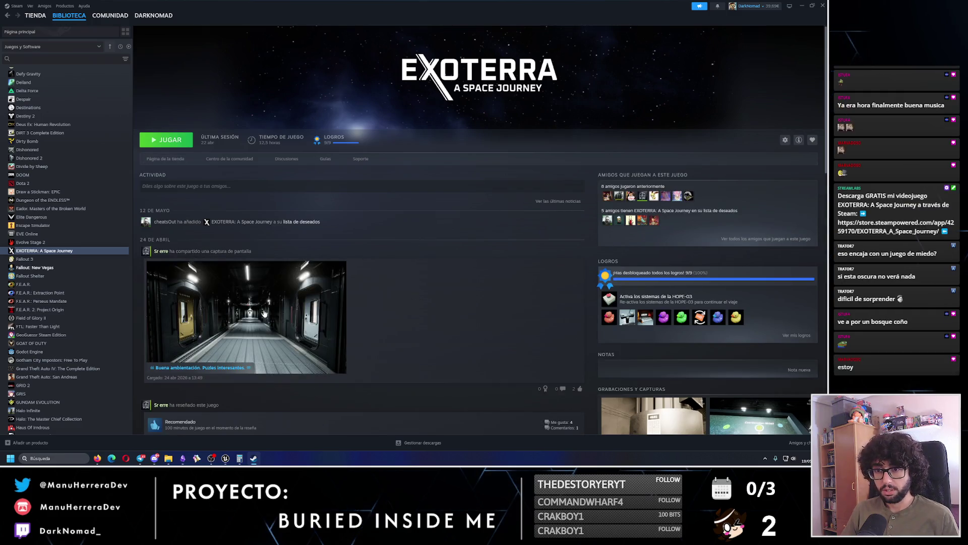
- Open the shared EXOTERRA corridor screenshot in the full-size viewer
click(247, 317)
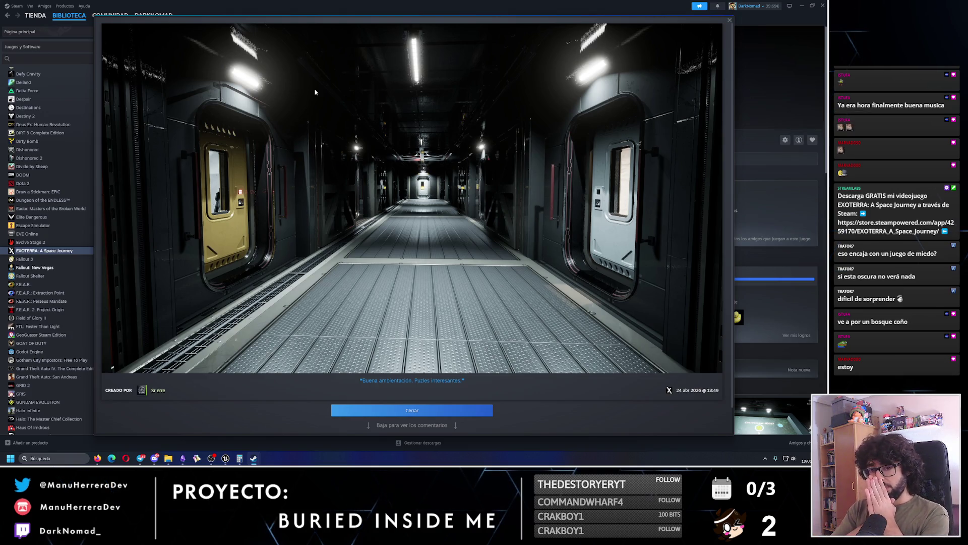
- Launch Notepad via a 'bloc' search and place it beside the screenshot
click(55, 458)
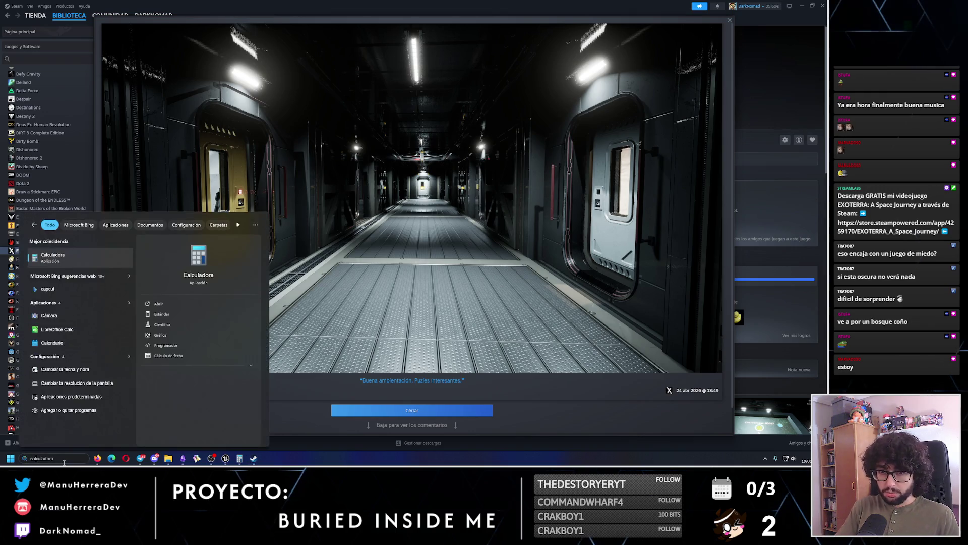
key(Return)
key(alt+F4)
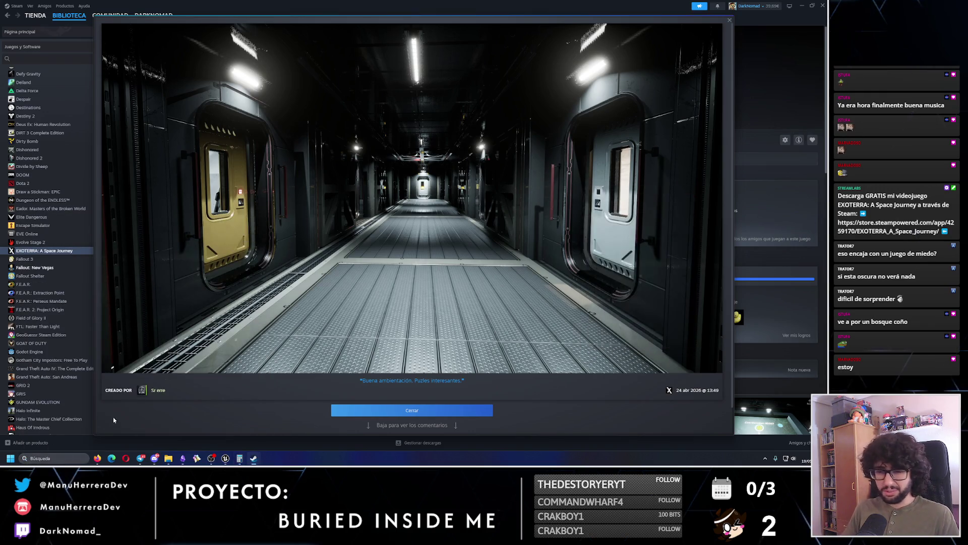
click(76, 460)
text(bloc)
key(Return)
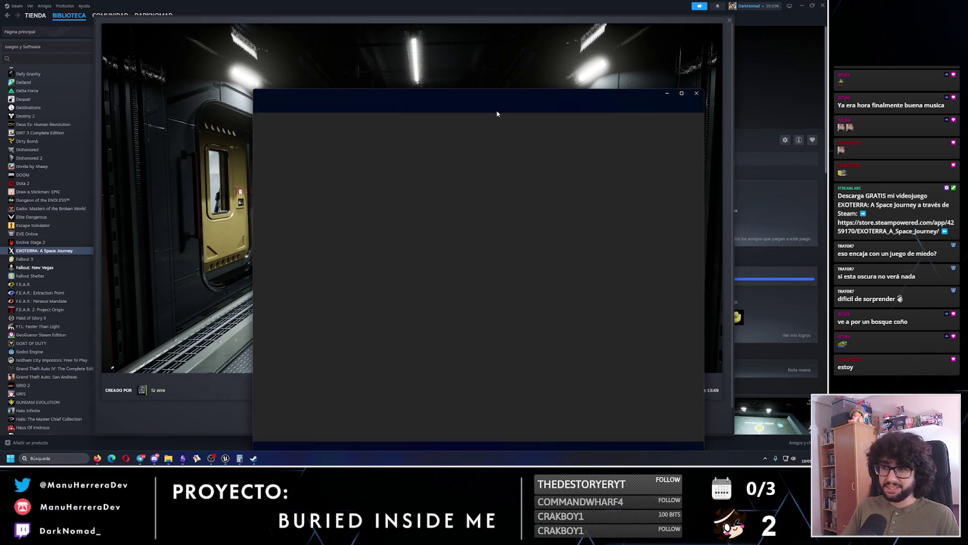
click(505, 289)
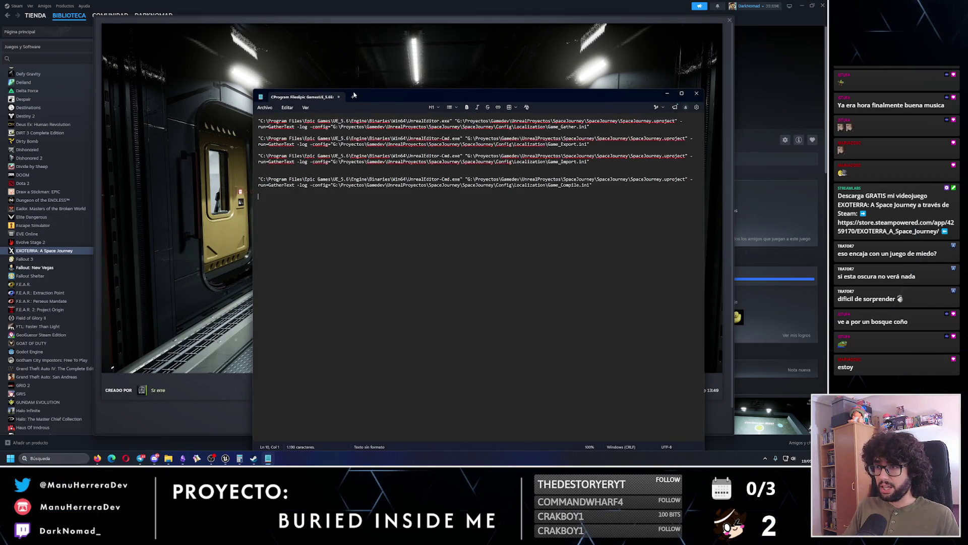
mouse_move(459, 101)
mouse_down()
mouse_move(2, 99)
mouse_move(677, 92)
mouse_move(635, 96)
mouse_up()
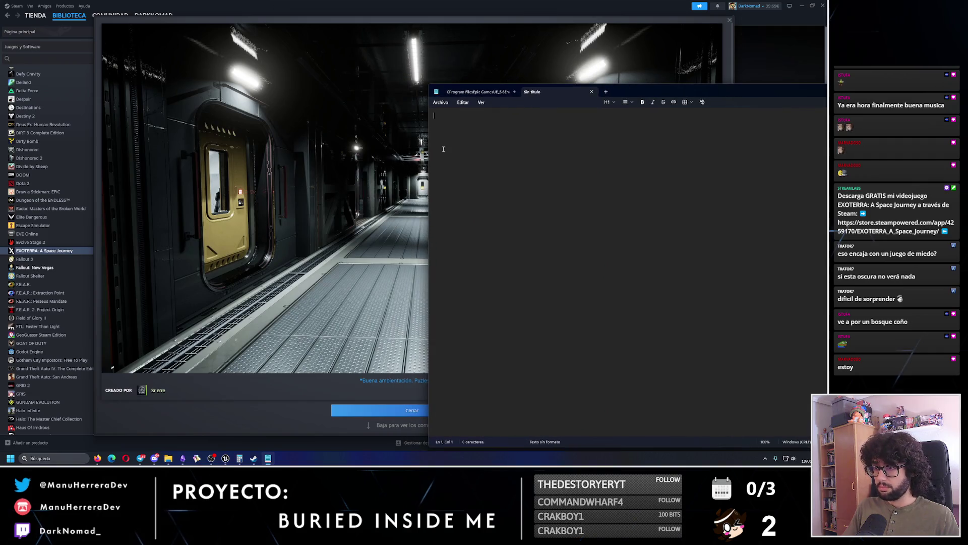
drag(429, 135, 763, 111)
mouse_move(828, 92)
mouse_down()
mouse_move(696, 93)
mouse_move(747, 115)
mouse_up()
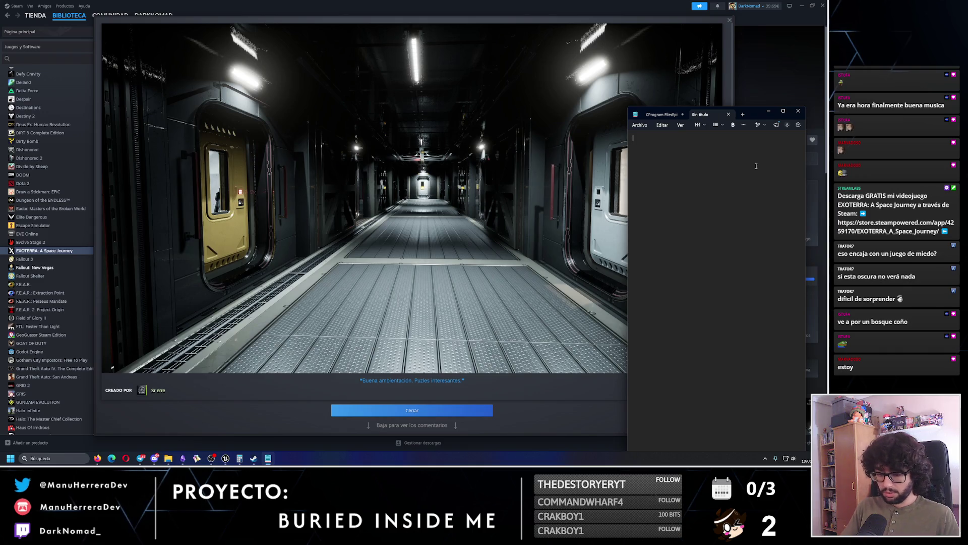
- List corridor features: cylindrical light, textured square door frame, Exoterra floor, red handle, star-shaped wall
text(- Foco de luz c)
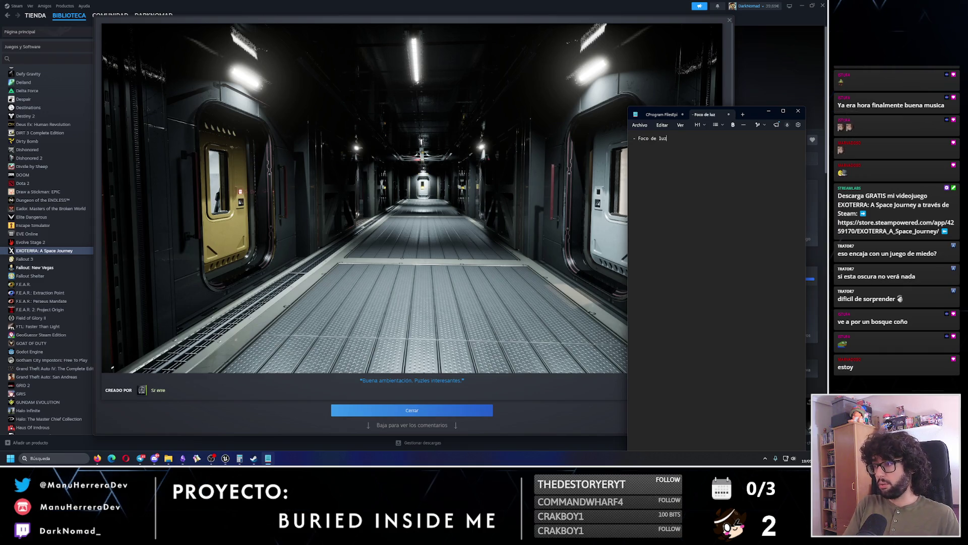
text(il)
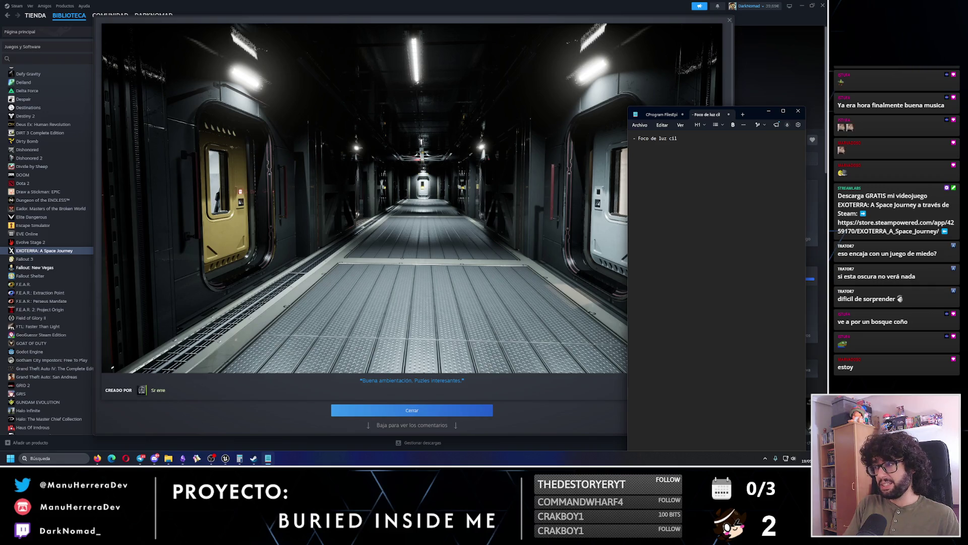
text(índrico simple)
key(Return)
text(- Marco de puert)
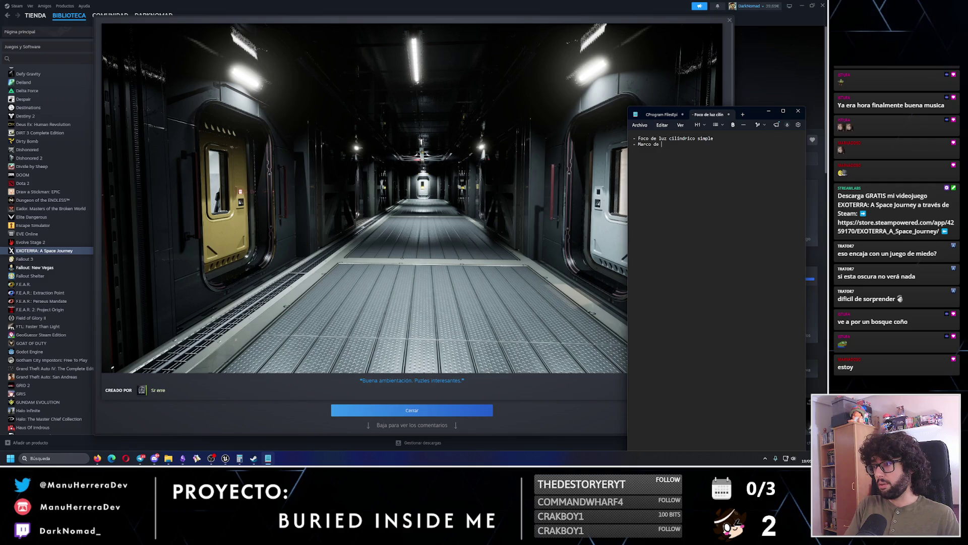
text(a cuadra)
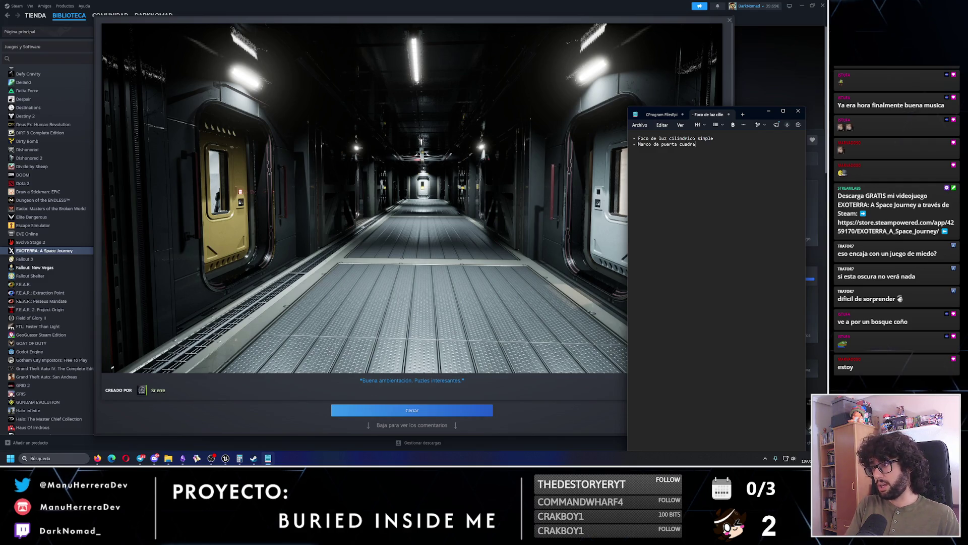
text(do con textura)
key(Return)
text(Sue)
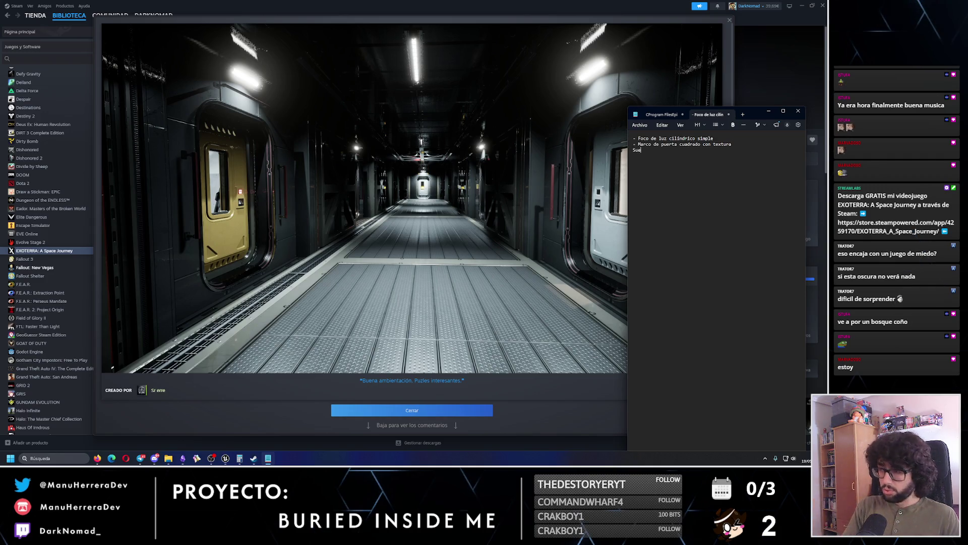
text(lo cuadradado con textura exoterra)
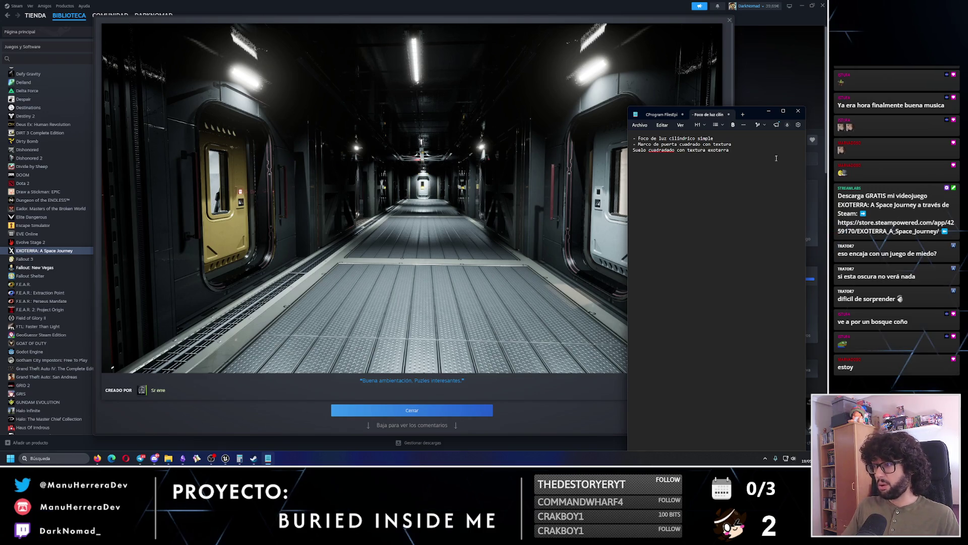
text(-)
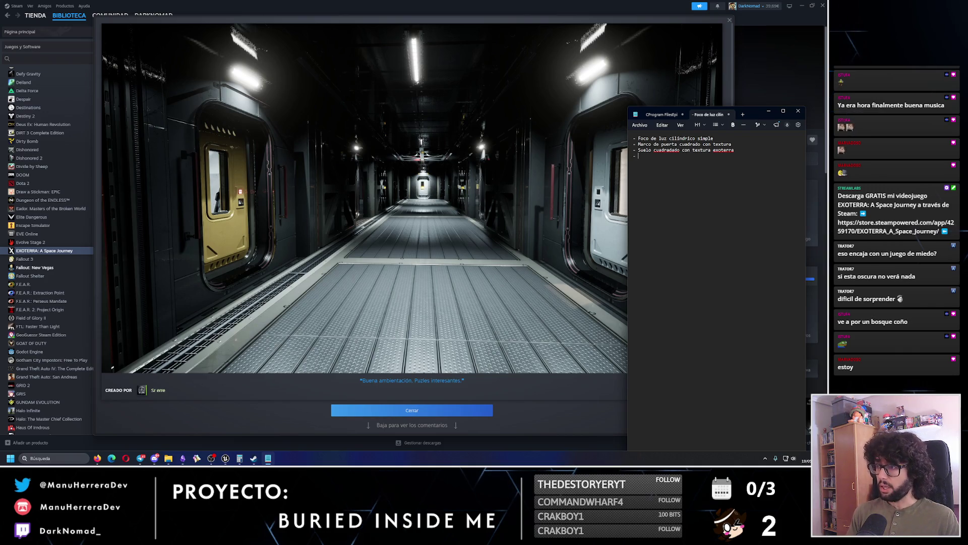
text(Deta)
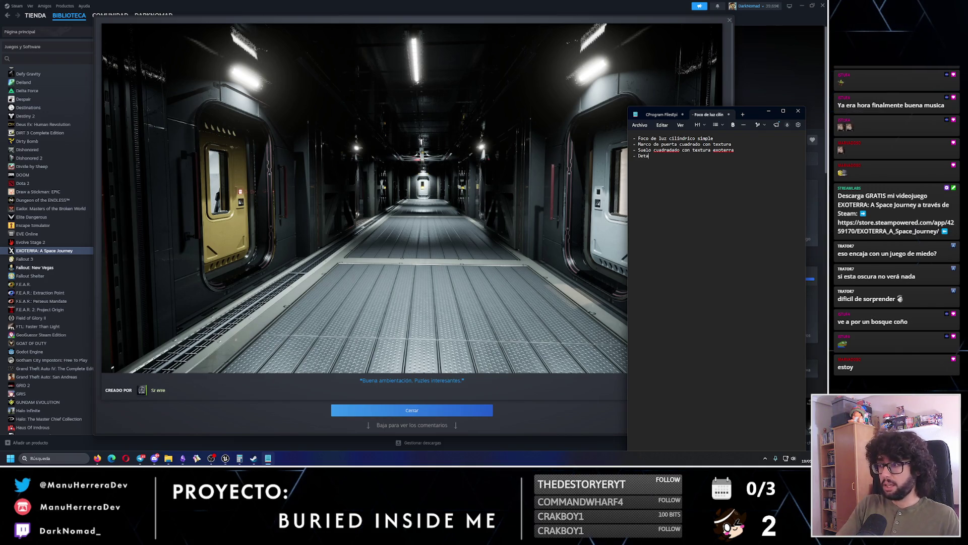
text(lle de agarradera rojo)
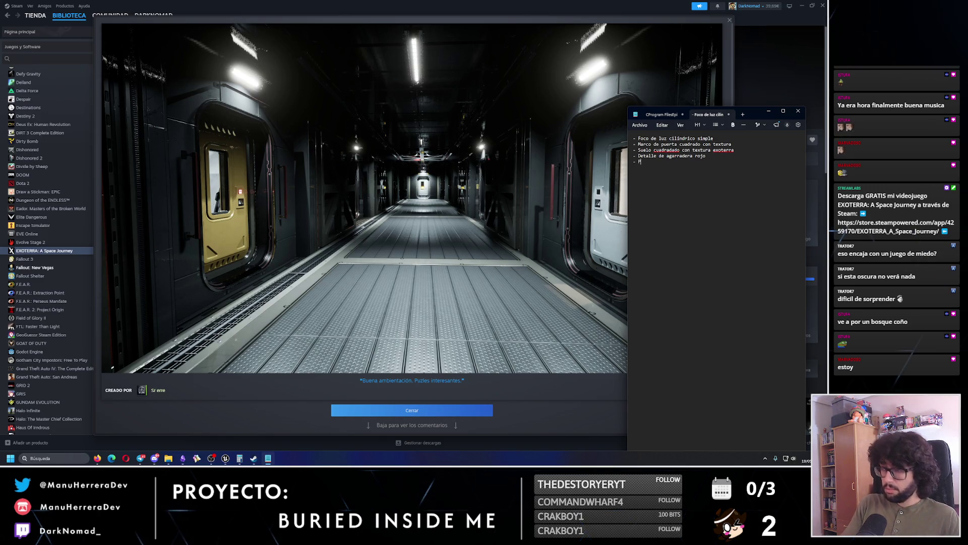
text(rella)
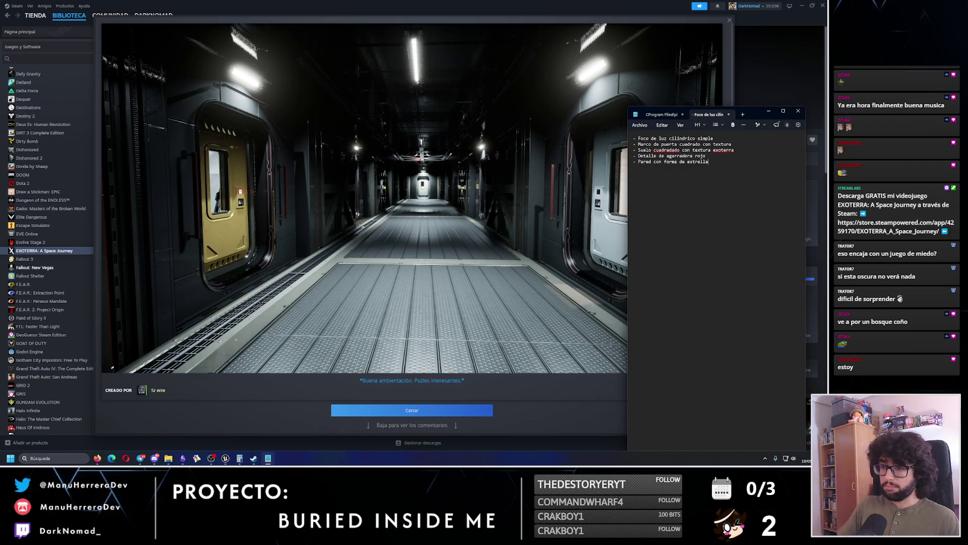
click(412, 410)
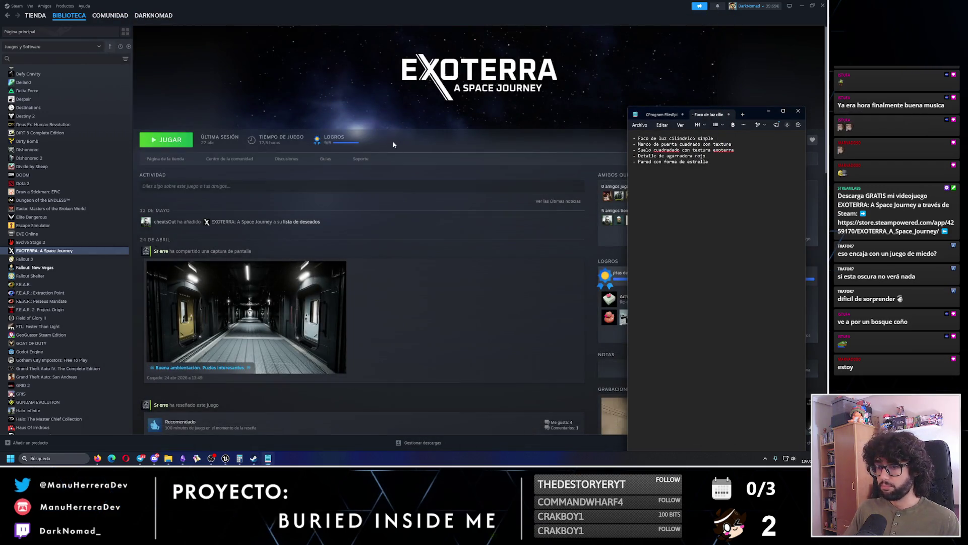
- Start a new '-' list line in the notes, then flip through the EXOTERRA store screenshots
key(Return)
text(-)
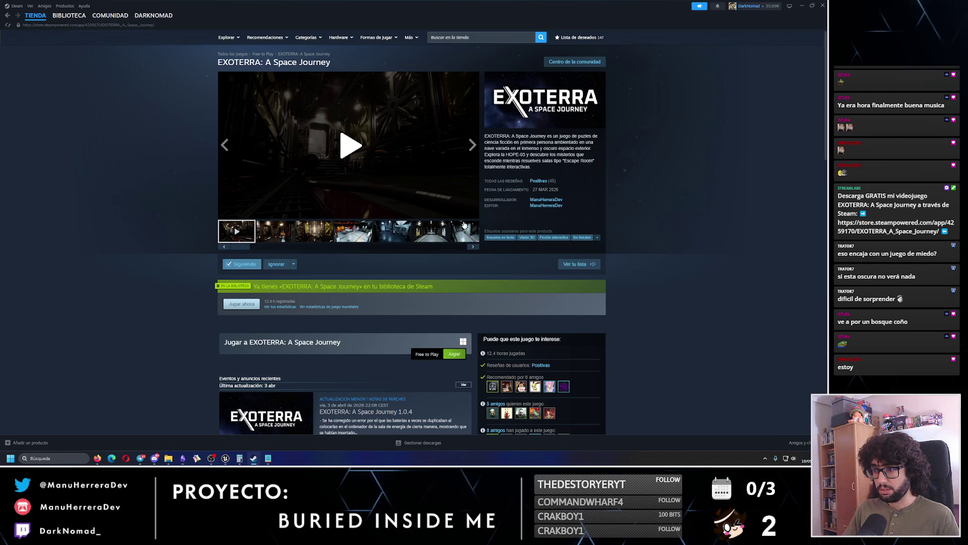
click(472, 145)
click(472, 144)
click(472, 145)
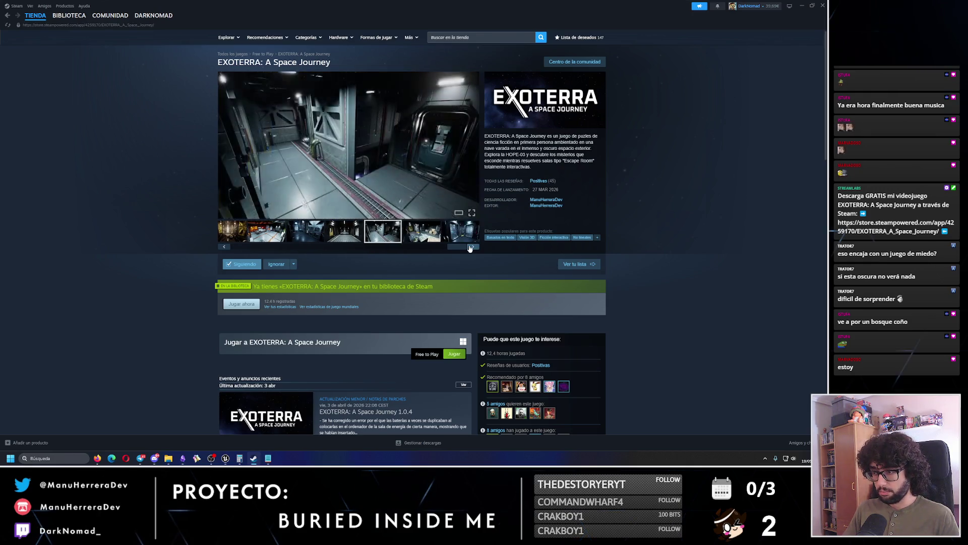
click(472, 144)
drag(462, 247, 224, 244)
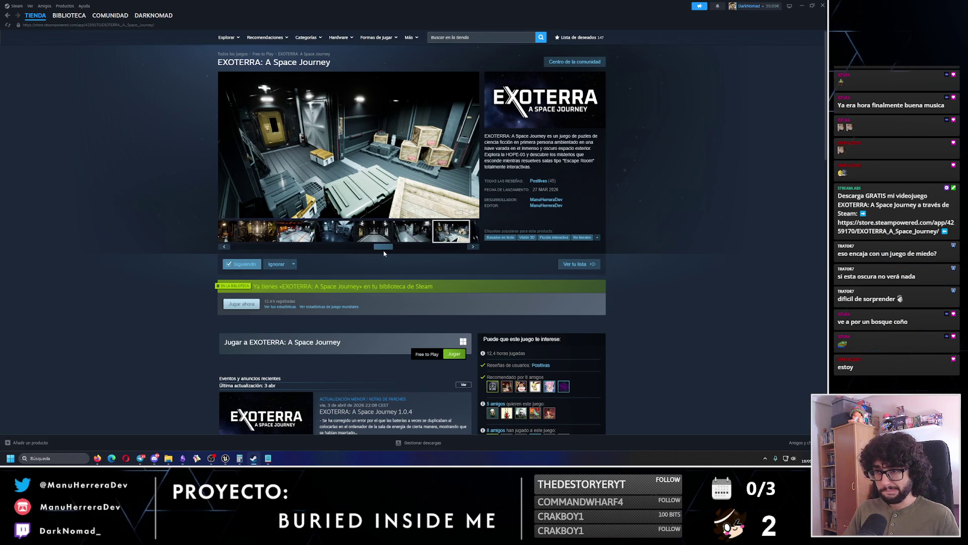
- Play the EXOTERRA trailer from the crates scene, pause it, and make it fullscreen
click(237, 231)
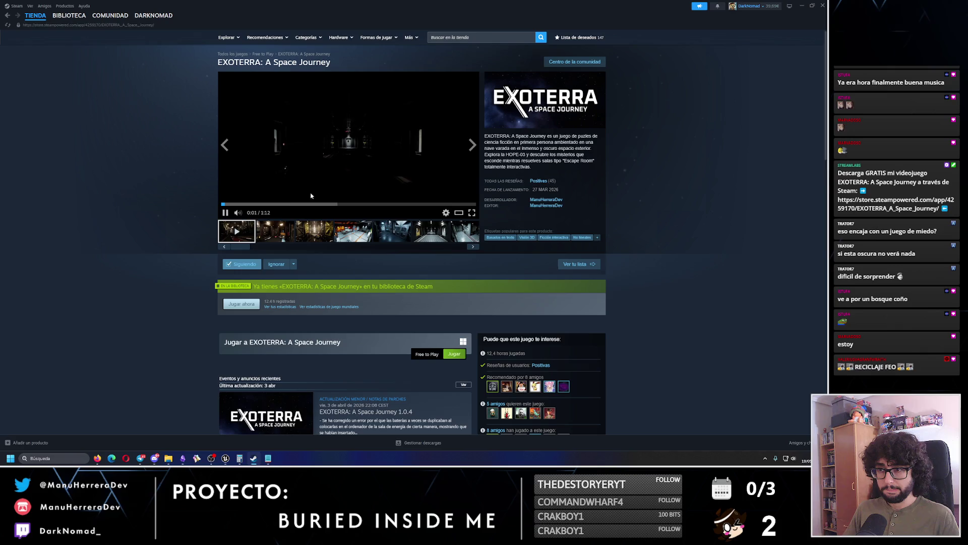
click(271, 204)
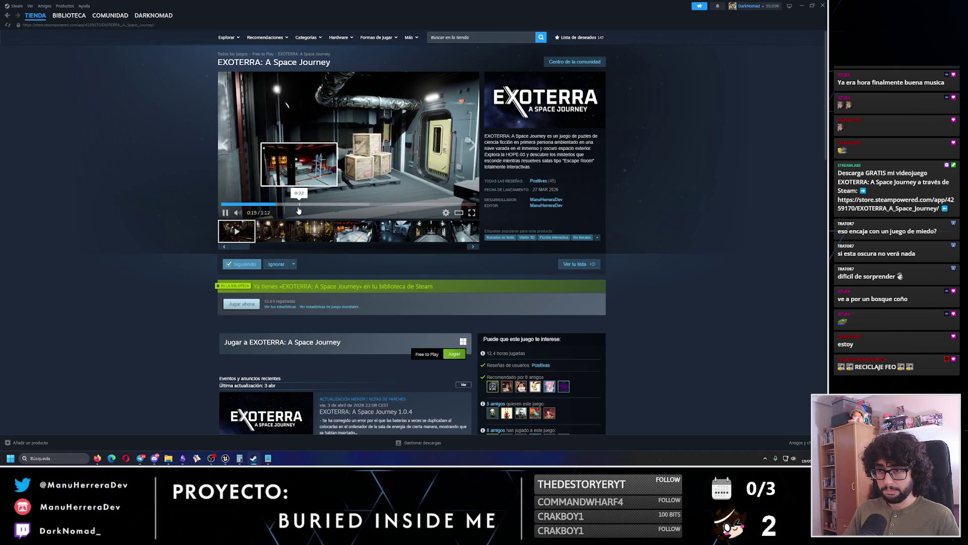
key(space)
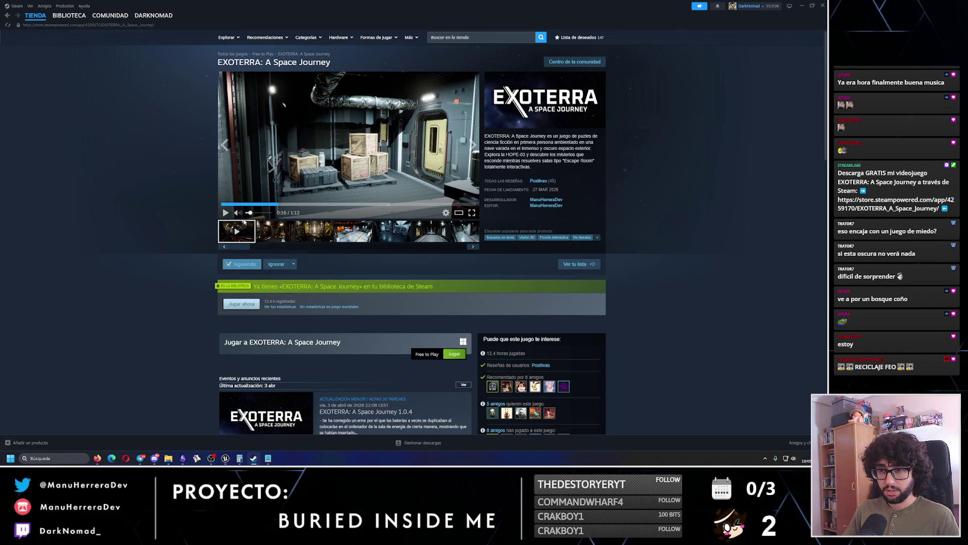
click(225, 213)
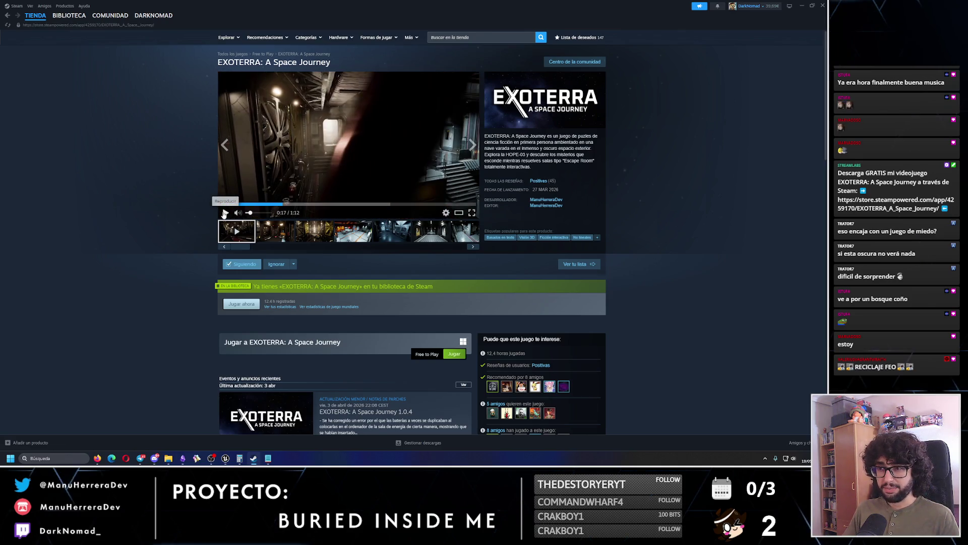
click(225, 213)
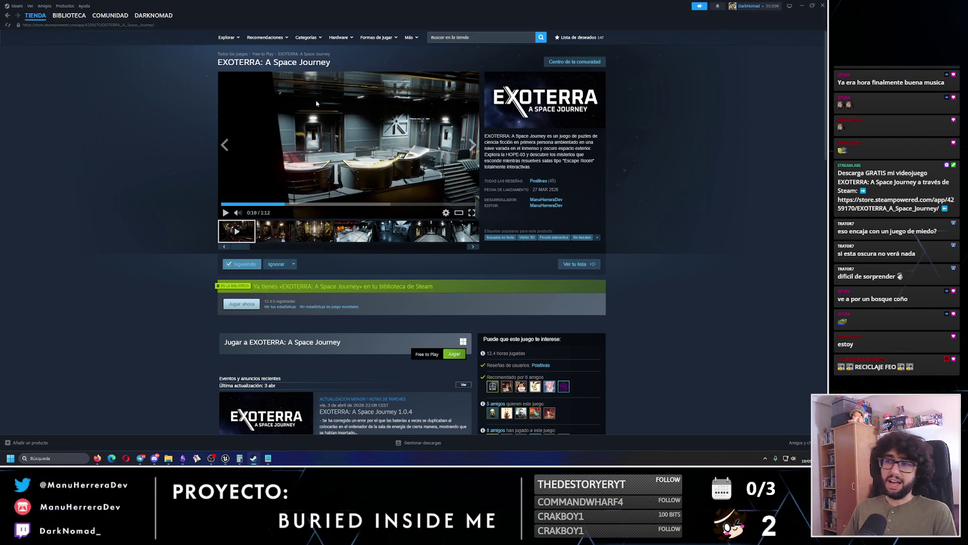
click(472, 215)
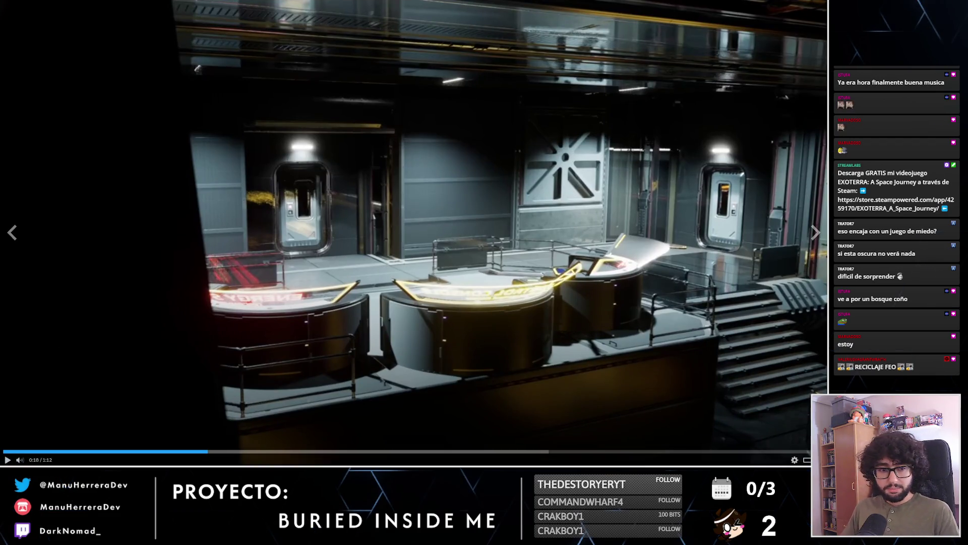
- Add 'Versión lowpoly paneles de ruta Exoterra' and 'Versión lowpoly de cristales donde se ve el espacio' to the list
key(alt+Tab)
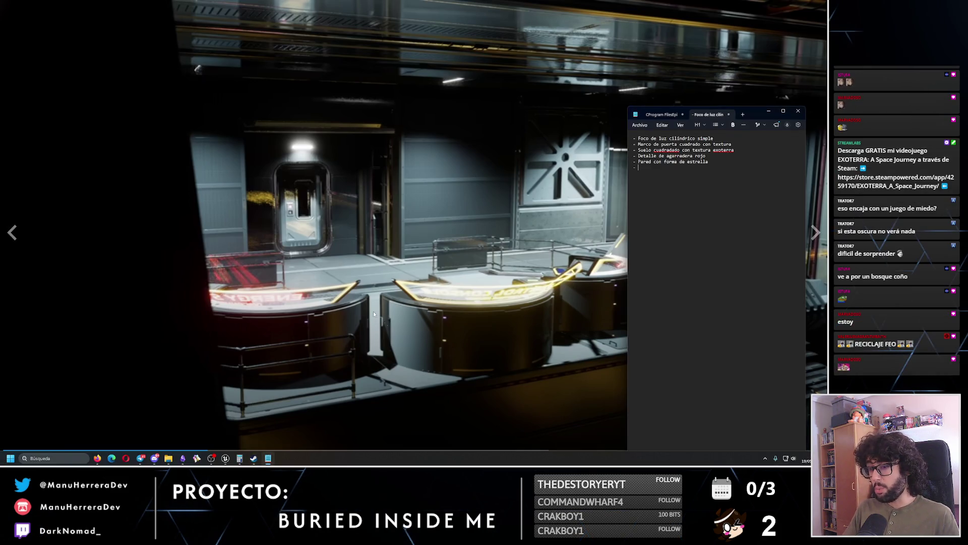
text(ón lowpoly paneles )
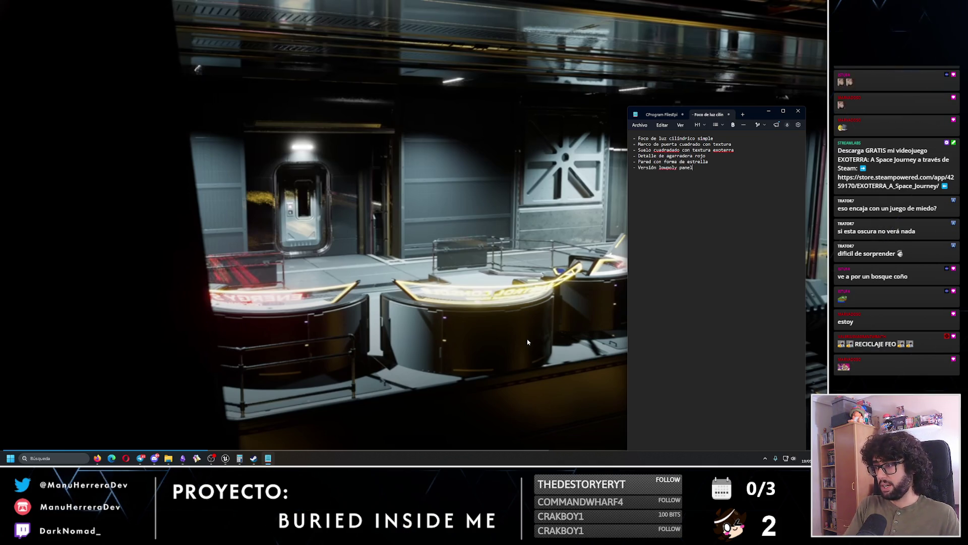
text(de ruta E)
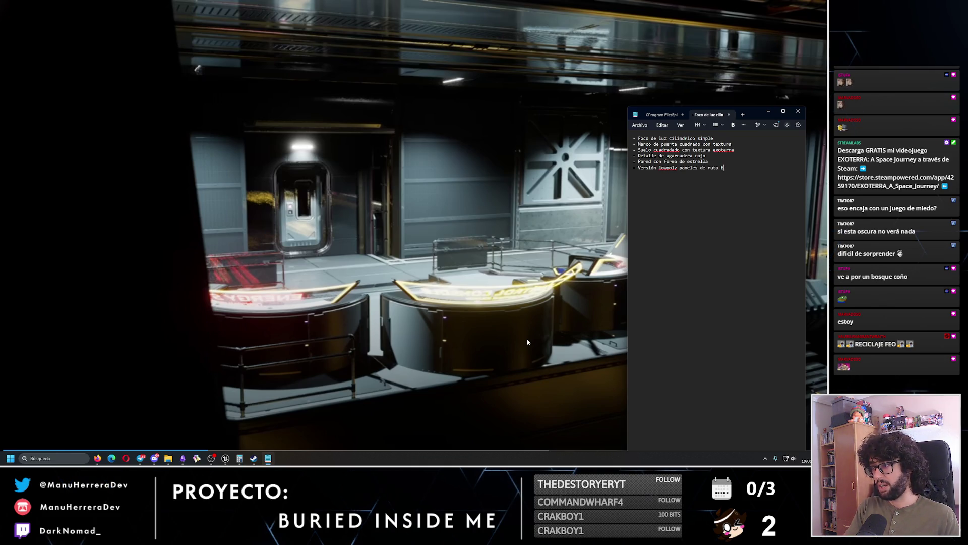
key(BackSpace)
text(Exoterra - er)
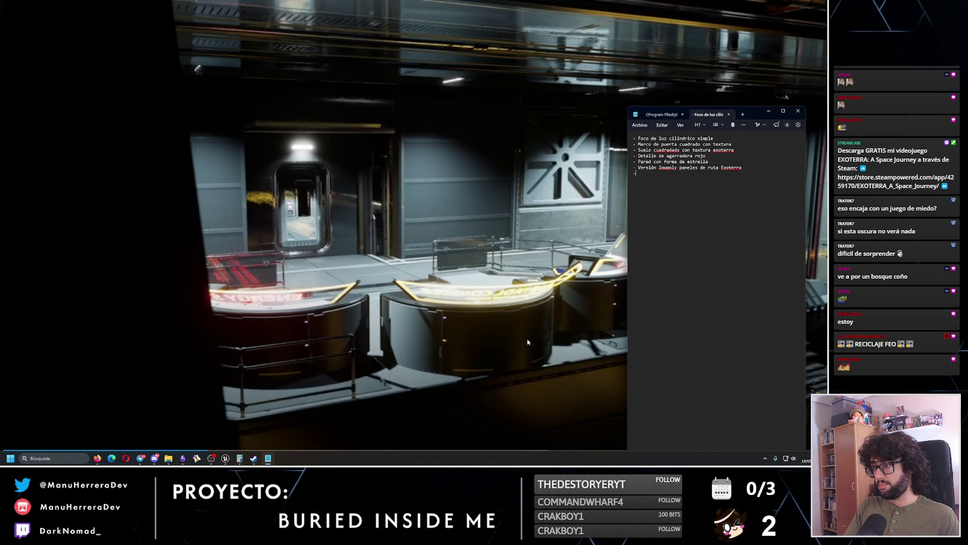
key(BackSpace)
key(BackSpace)
text(Versión 1)
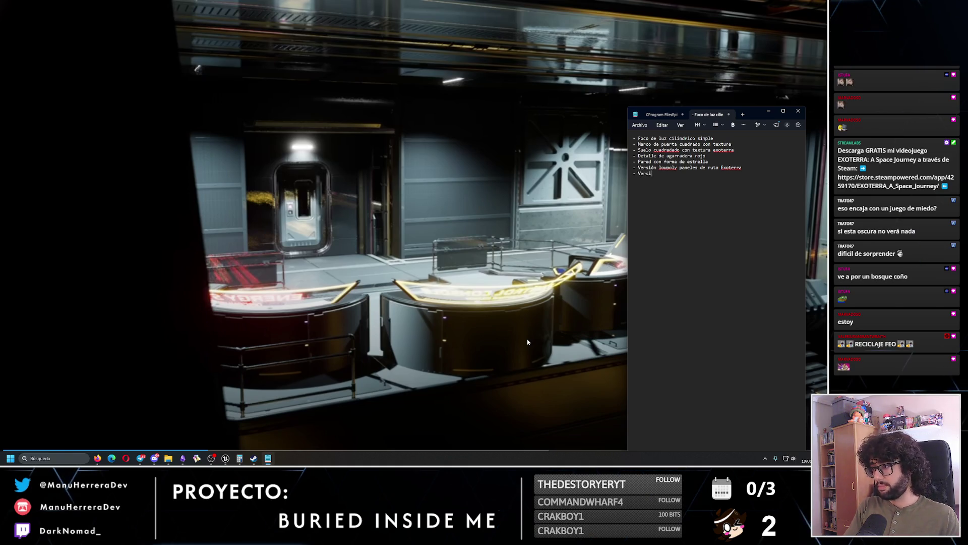
key(BackSpace)
text(lowpoly de )
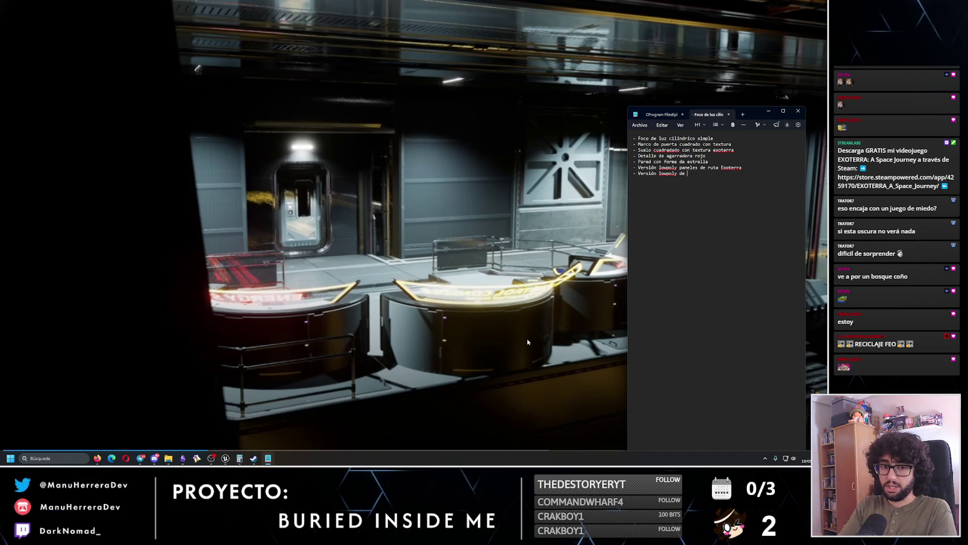
text(cristales donde se ve el espacio)
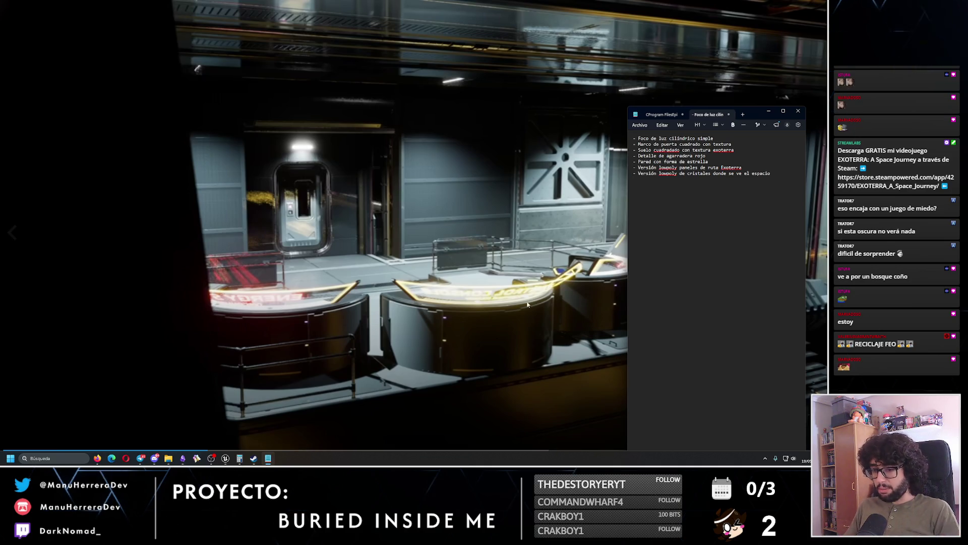
- Hide the notes twice to watch the trailer, then move the notes window higher
click(770, 112)
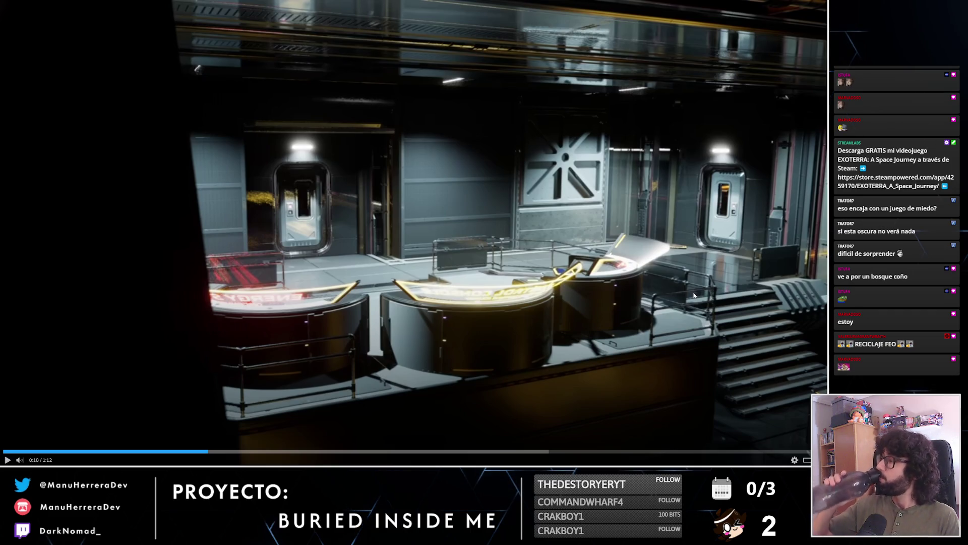
key(alt+Tab)
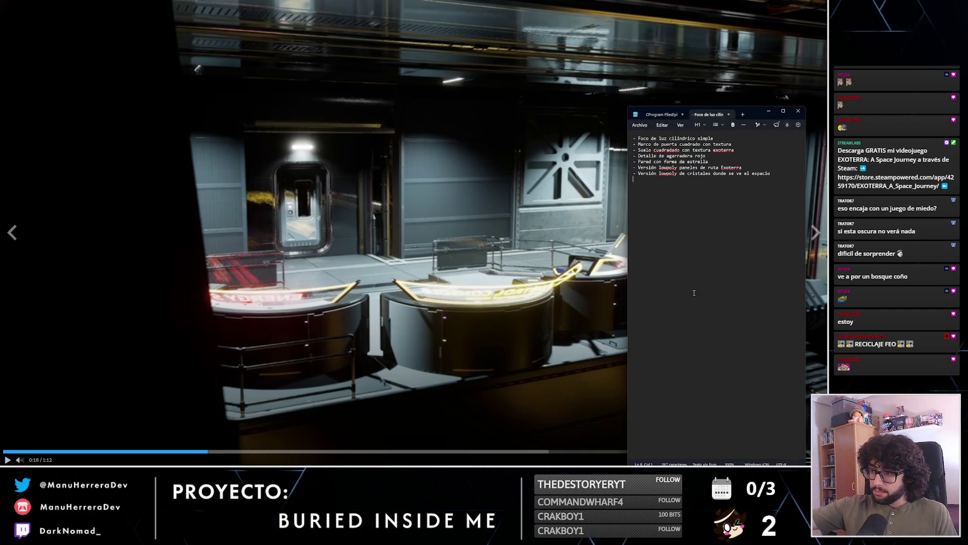
click(719, 136)
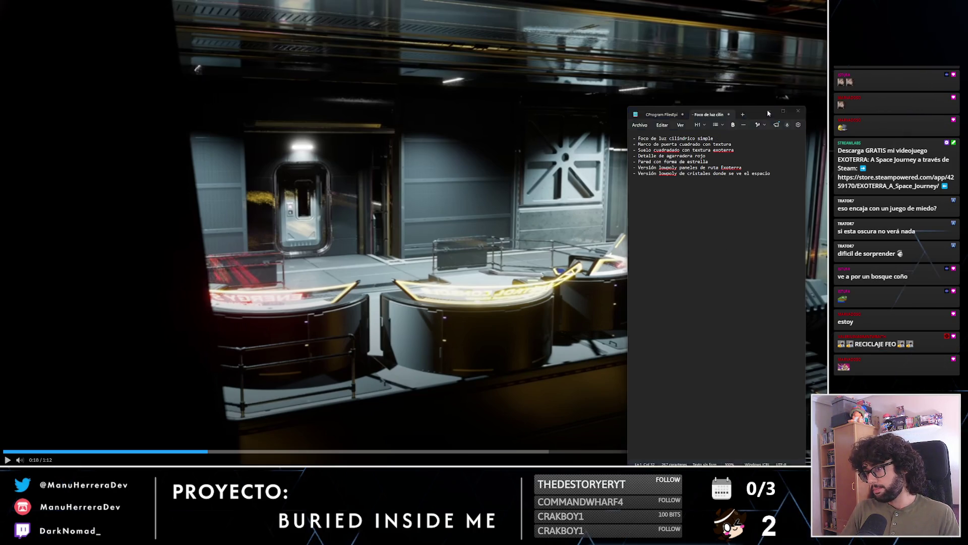
click(768, 110)
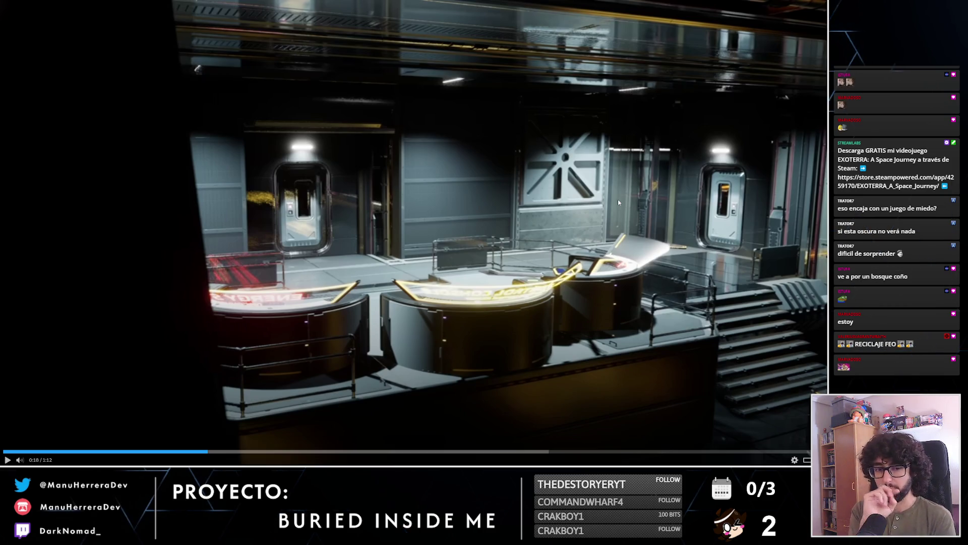
key(alt+Tab)
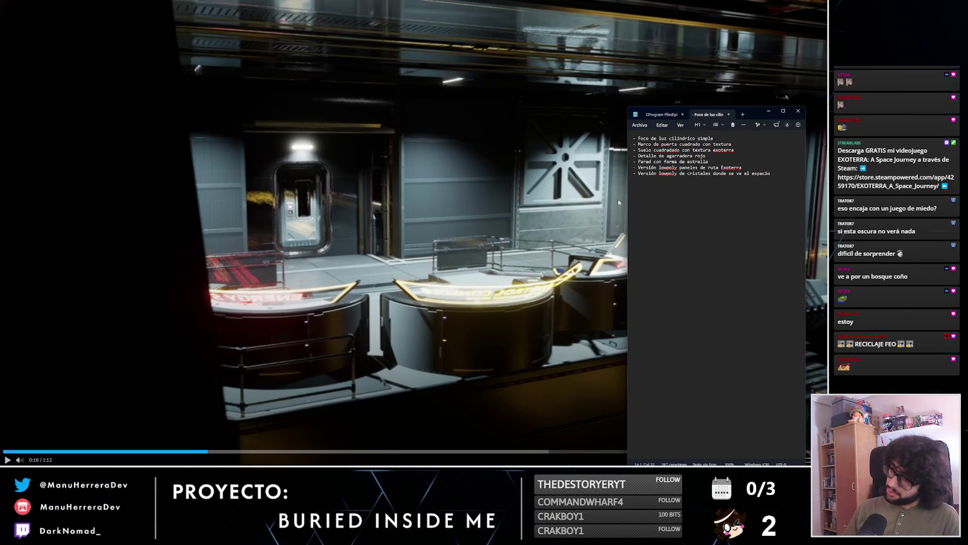
drag(753, 116, 751, 85)
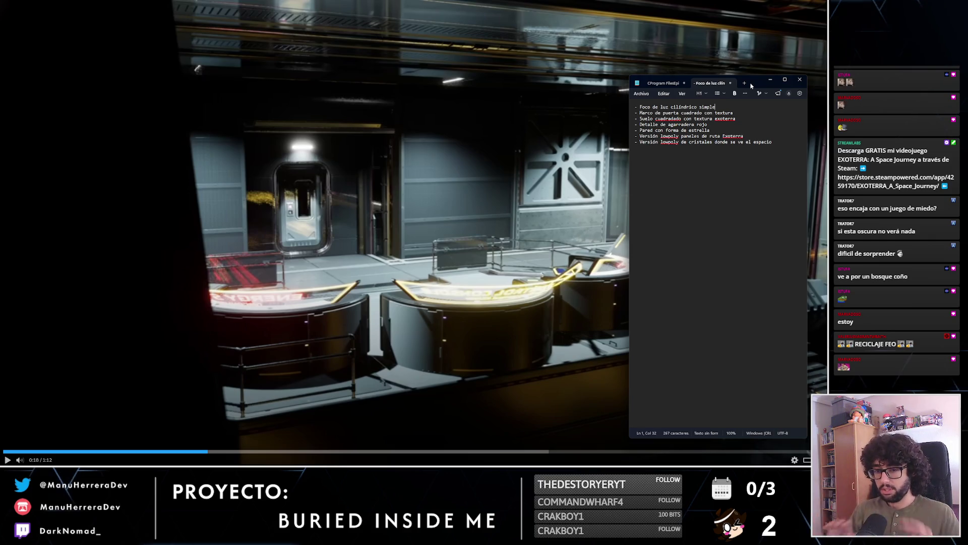
mouse_move(441, 323)
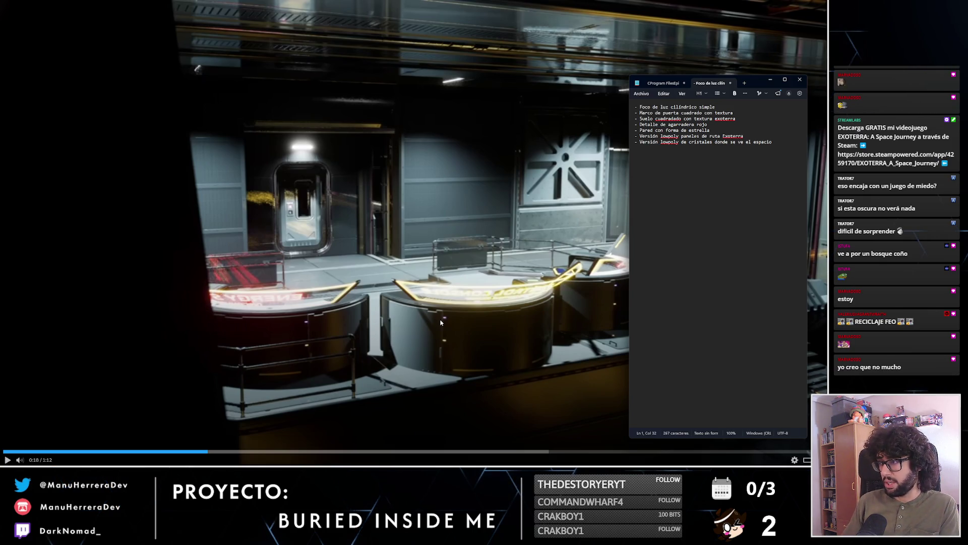
- Delete the 'Marco de puerta cuadrado con textura' and 'Suelo cuadradado con textura exoterra' lines
drag(734, 113, 675, 112)
click(734, 113)
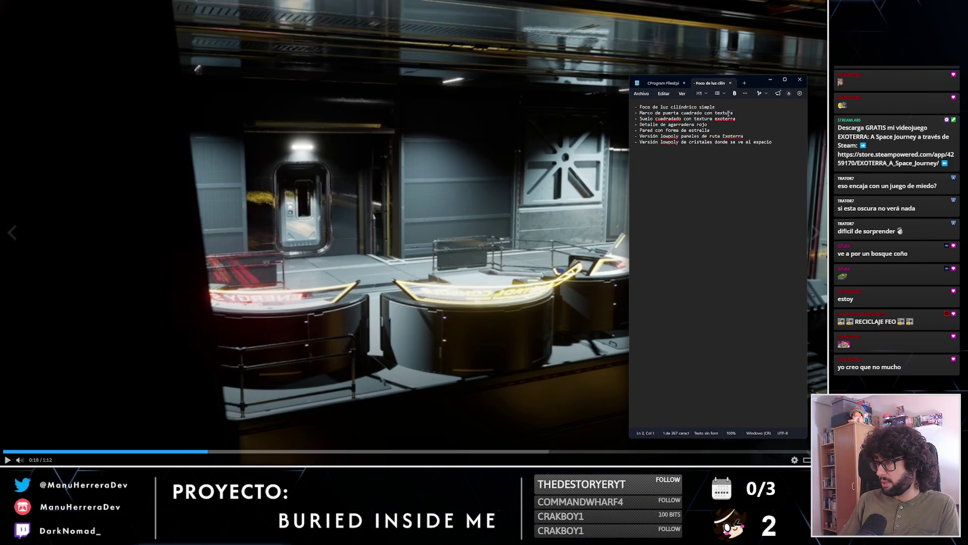
drag(734, 113, 625, 114)
key(BackSpace)
key(BackSpace)
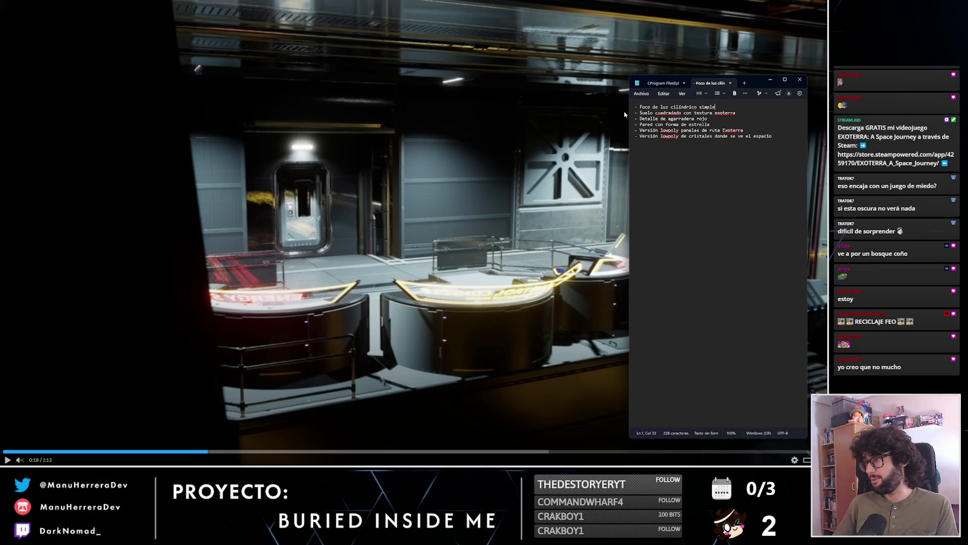
key(Right)
key(shift+End)
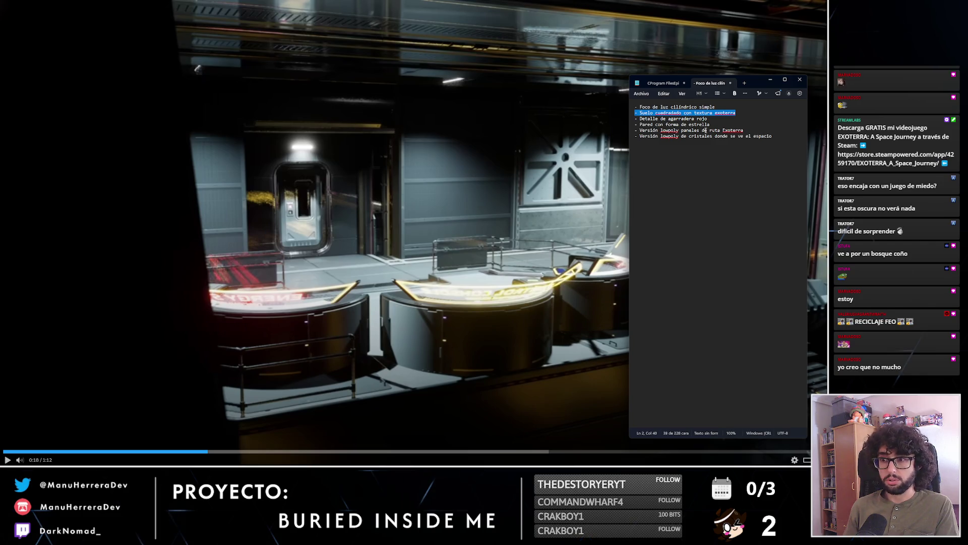
key(BackSpace)
key(BackSpace)
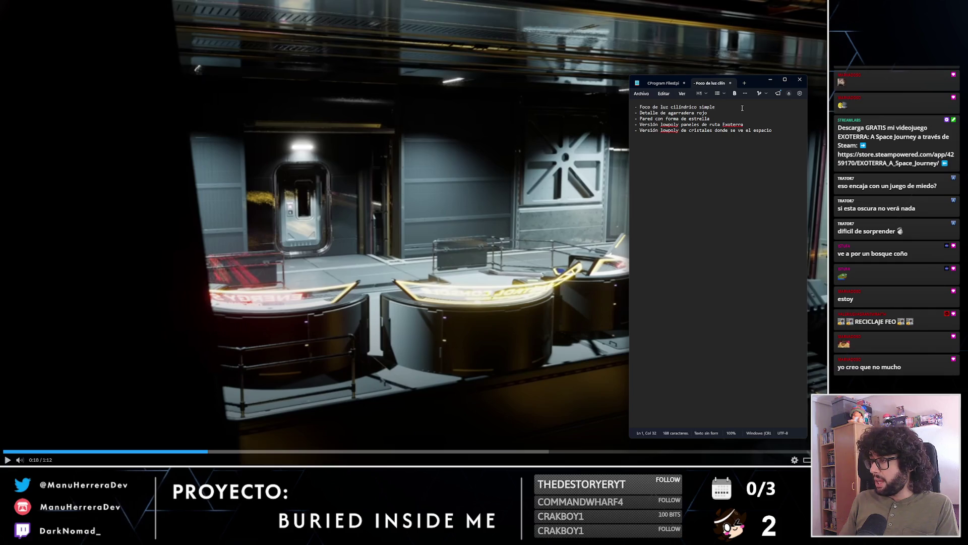
- Move the notes window right and down and review the route-panel and space-window lines
drag(711, 119, 626, 119)
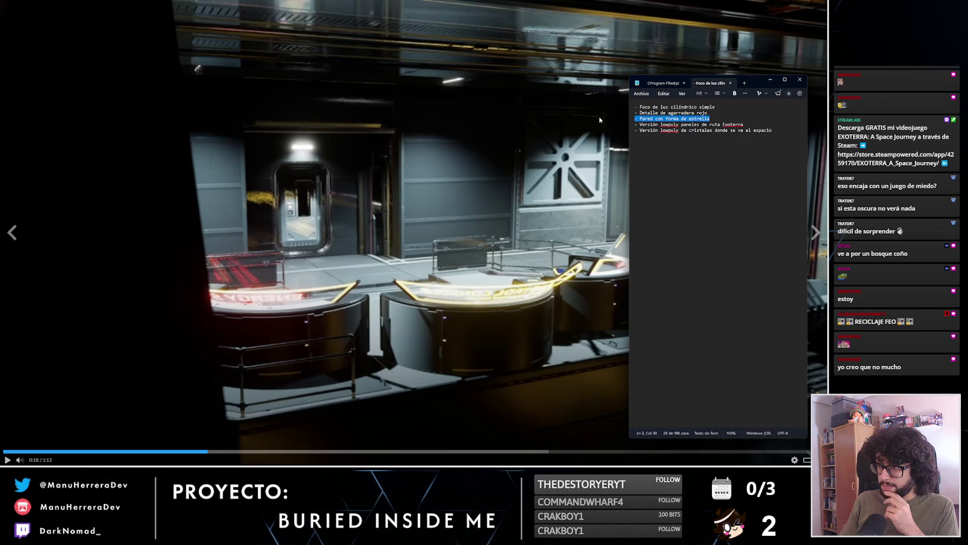
drag(754, 83, 791, 116)
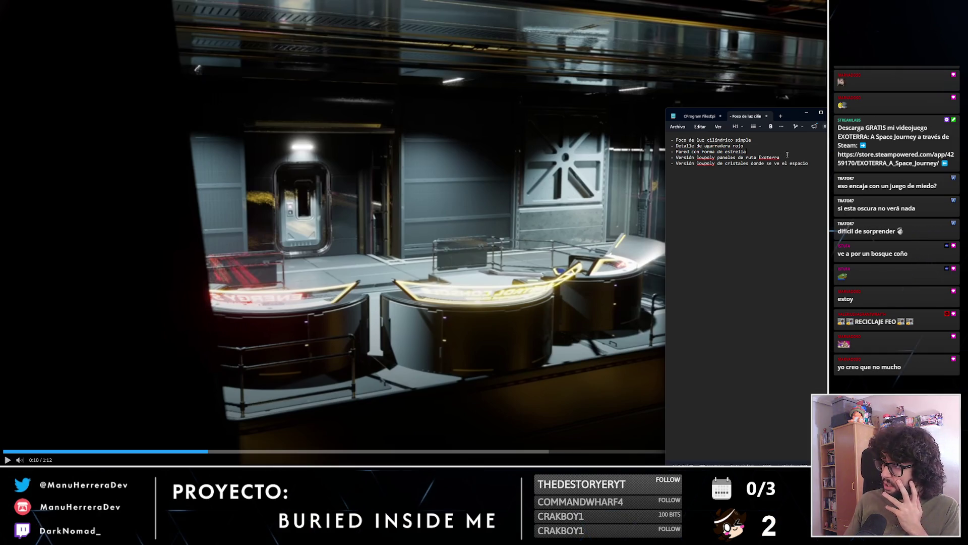
triple_click(741, 157)
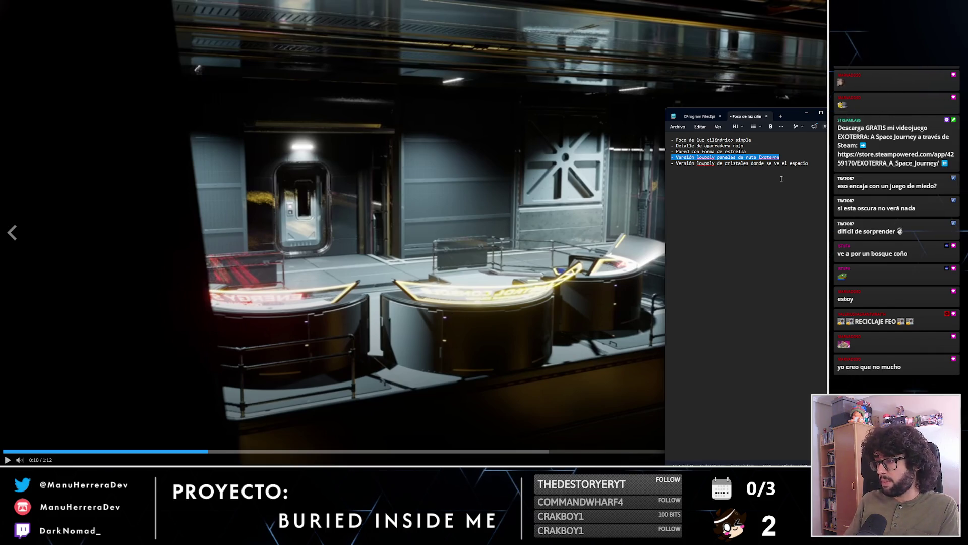
drag(812, 162, 672, 163)
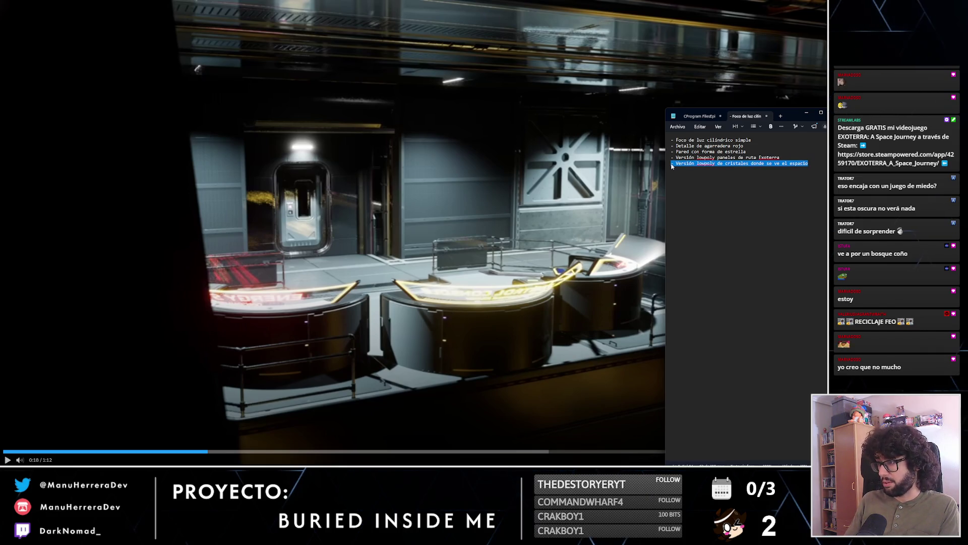
- Resume the EXOTERRA trailer and take it out of fullscreen
click(362, 327)
click(362, 327)
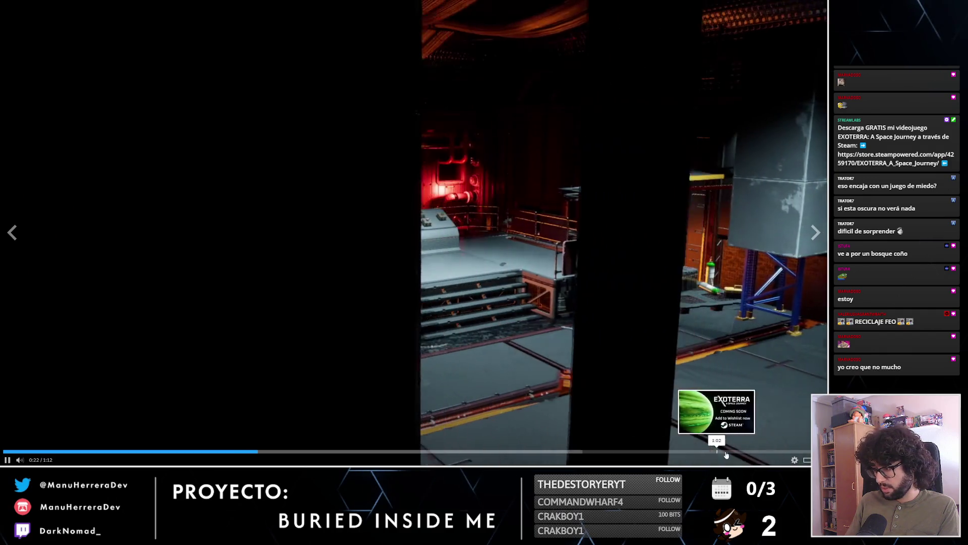
double_click(428, 173)
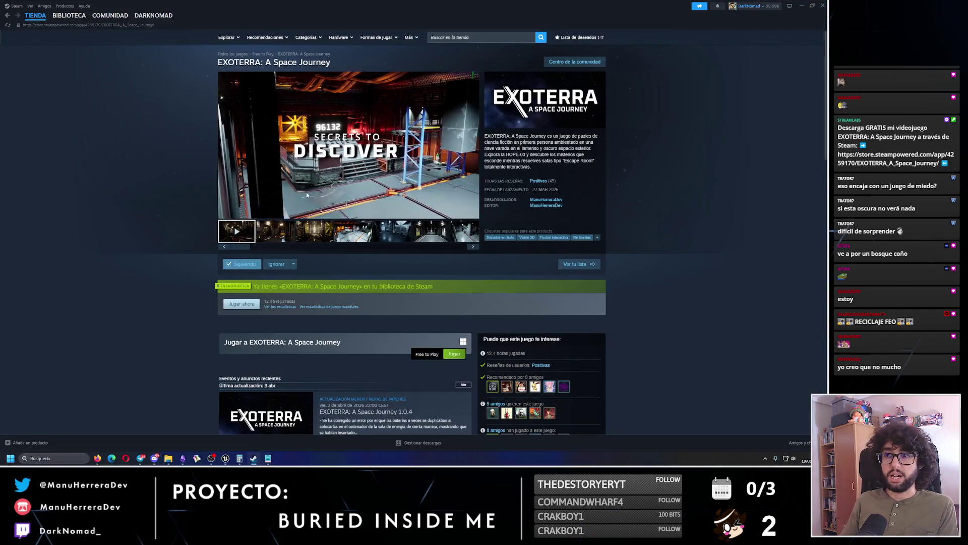
- Pause the EXOTERRA store page trailer with Space
key(space)
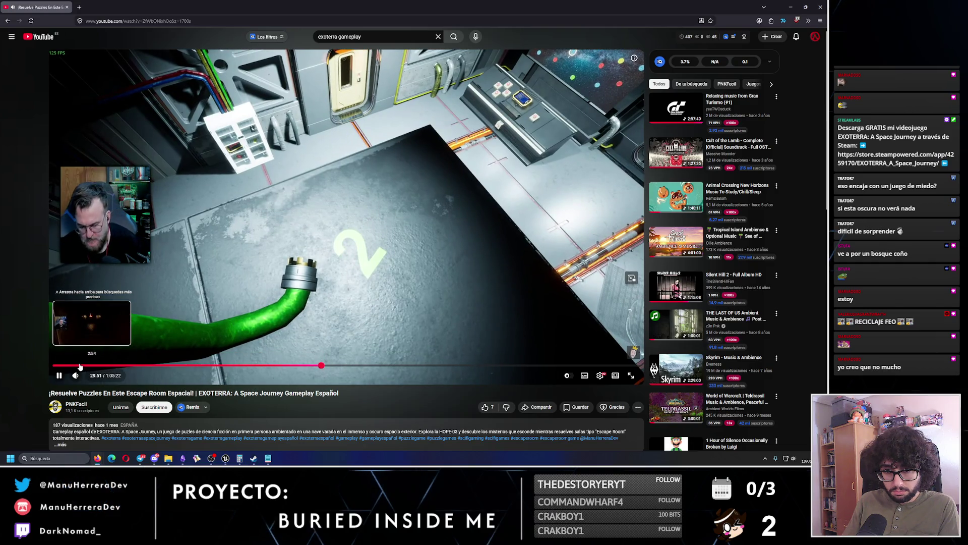
- Jump through the gameplay video to the 15:20 door scene and pause on the navigation room
click(84, 366)
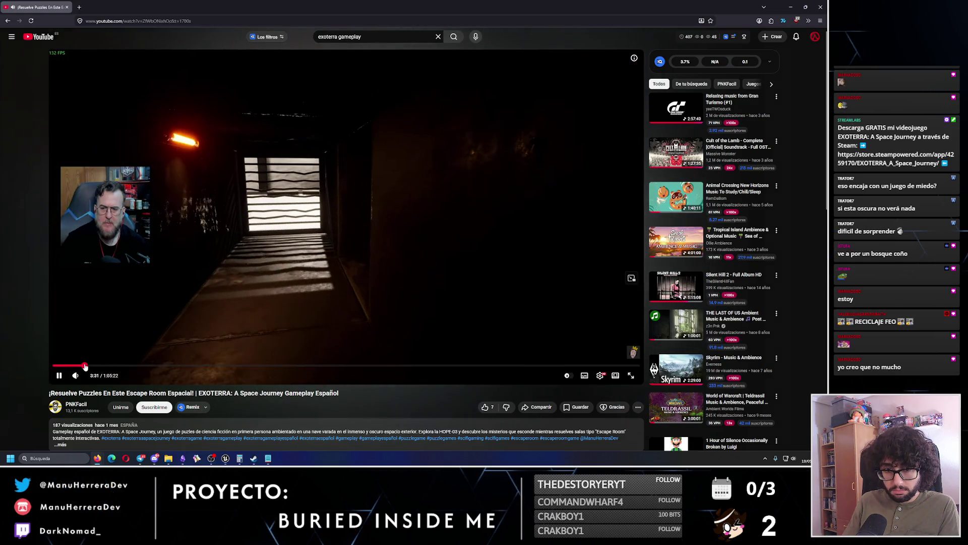
click(92, 365)
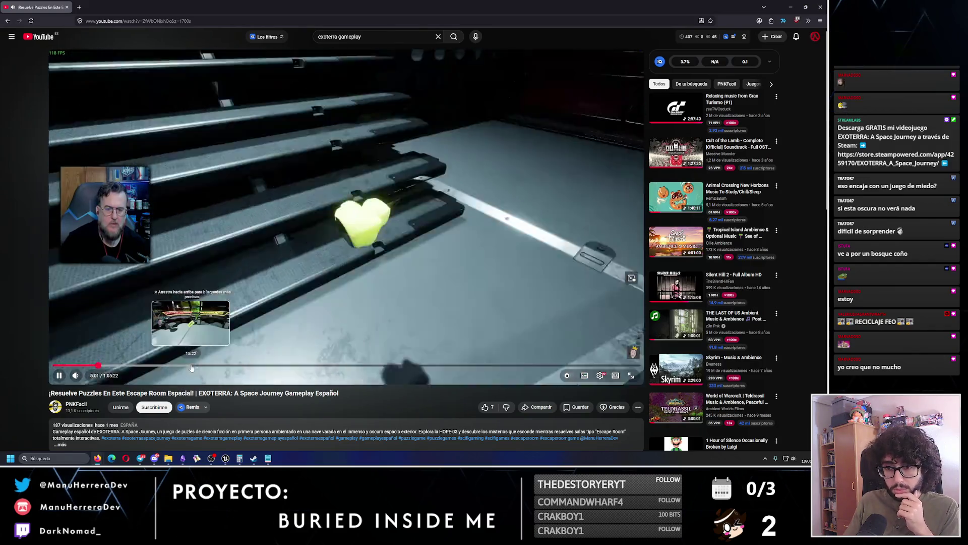
click(191, 366)
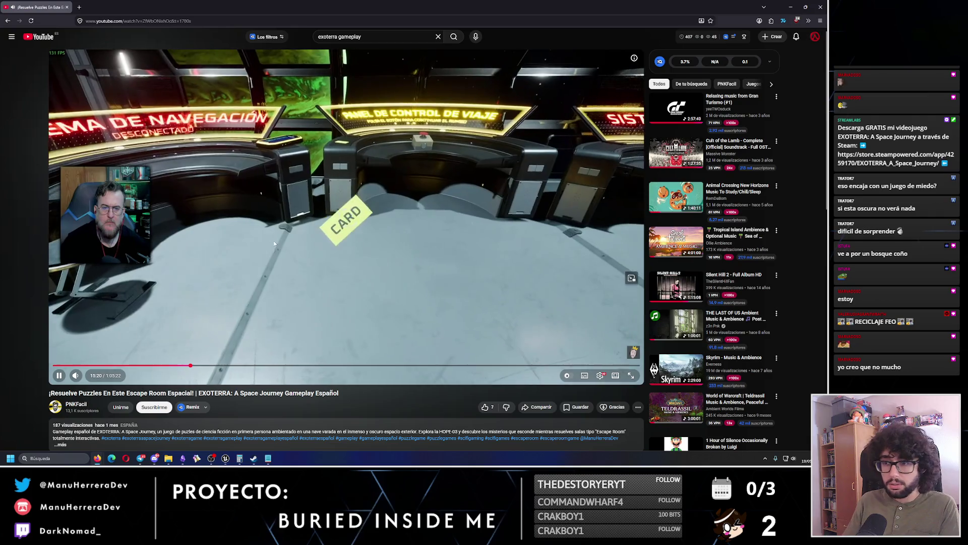
click(381, 64)
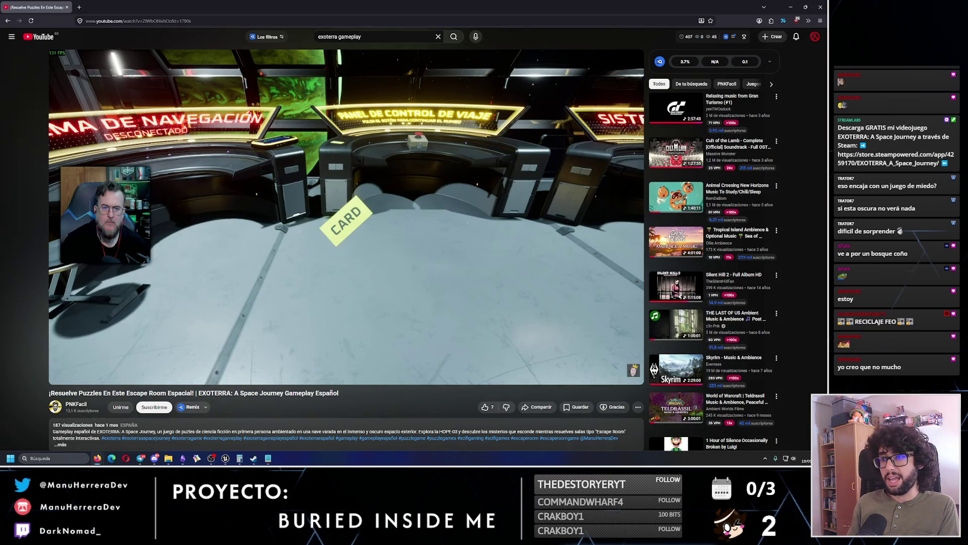
mouse_move(381, 64)
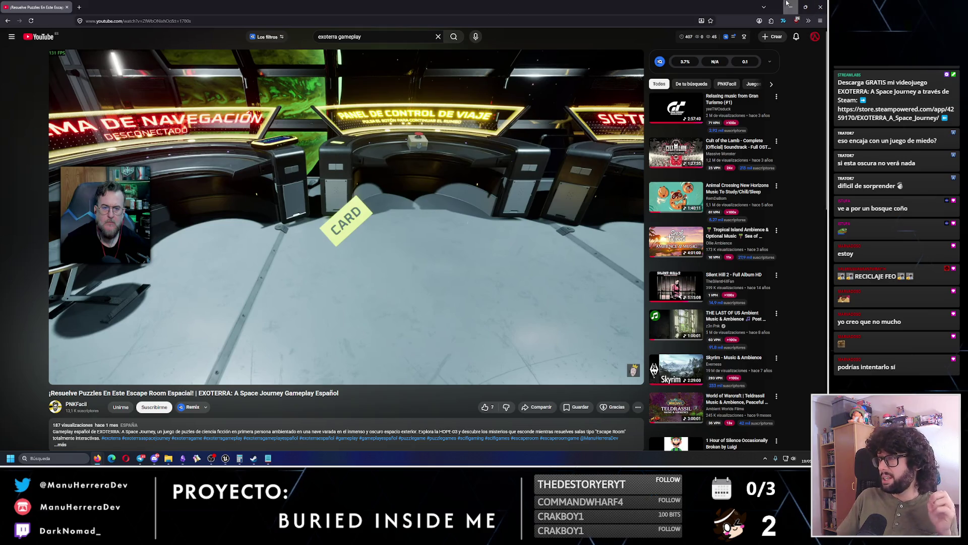
- Return to the EXOTERRA page, open the Steam library, then switch to Obsidian
key(alt+Tab)
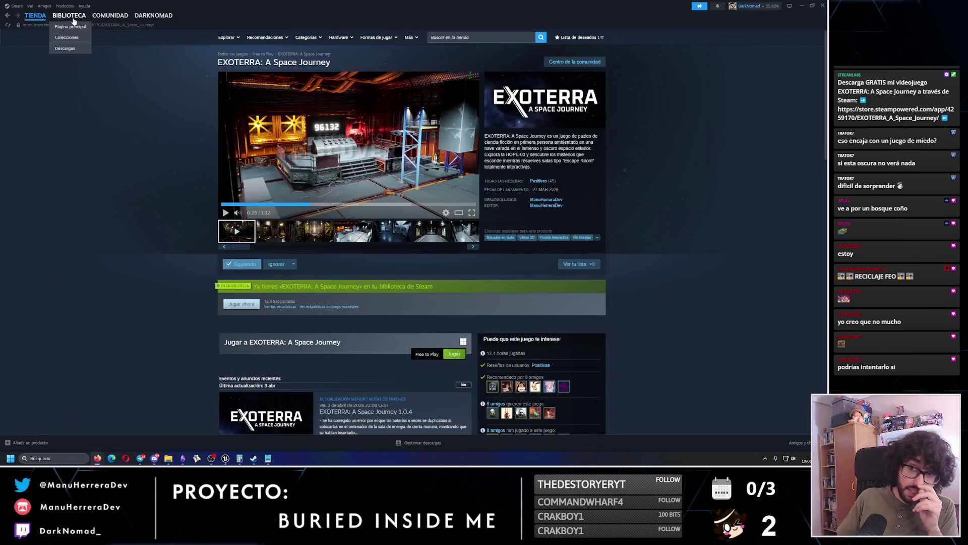
click(69, 15)
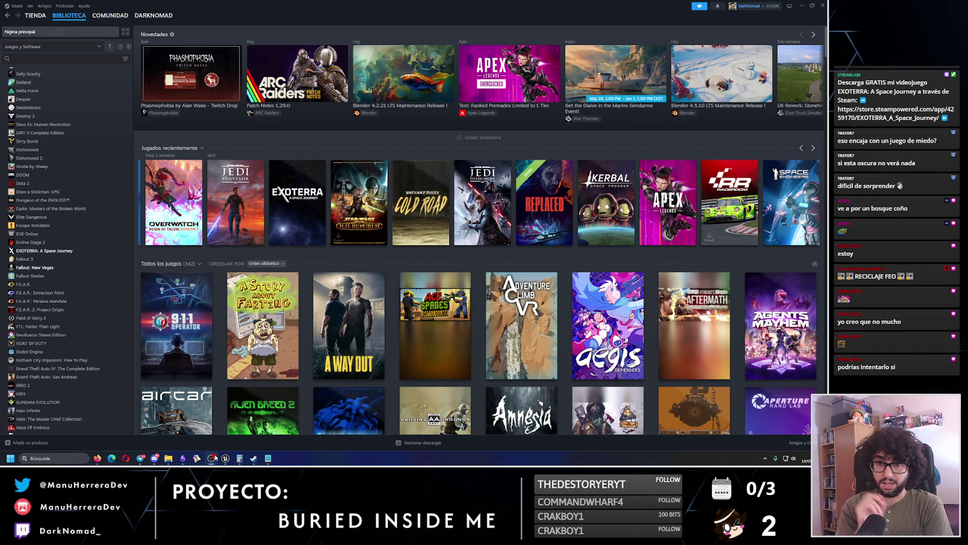
click(225, 459)
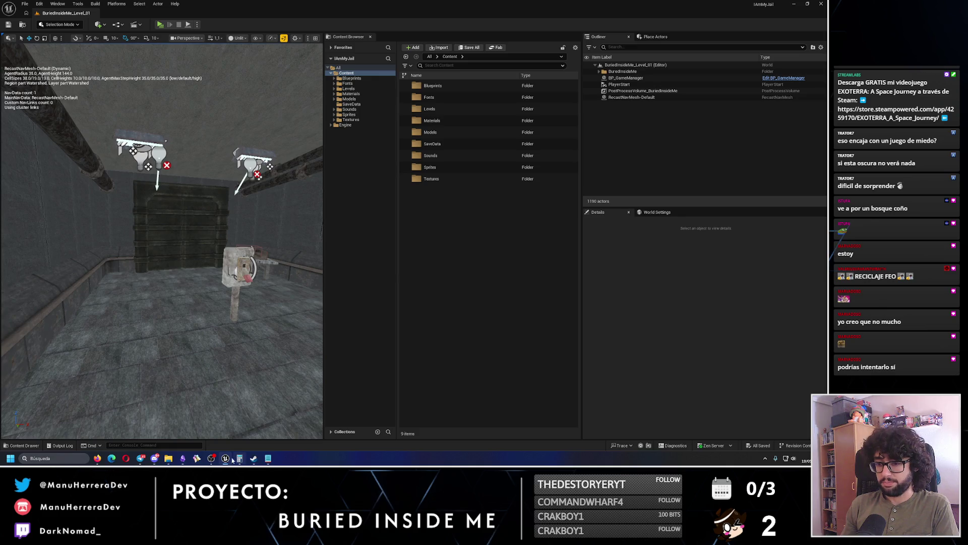
click(183, 458)
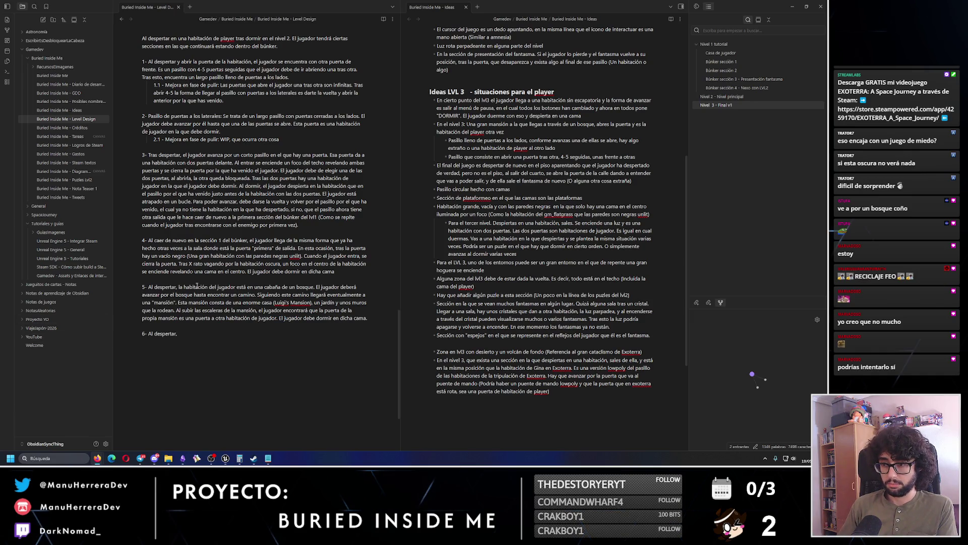
- Append 'en medio de la noche.' after 'bosque' in section 5, then return to the jail level
click(313, 286)
text(en medio de la no)
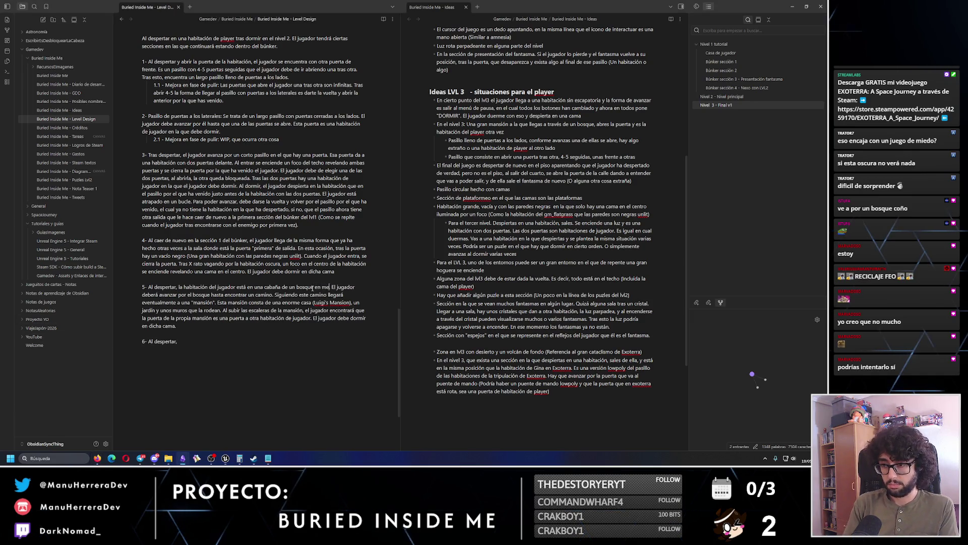
text(che)
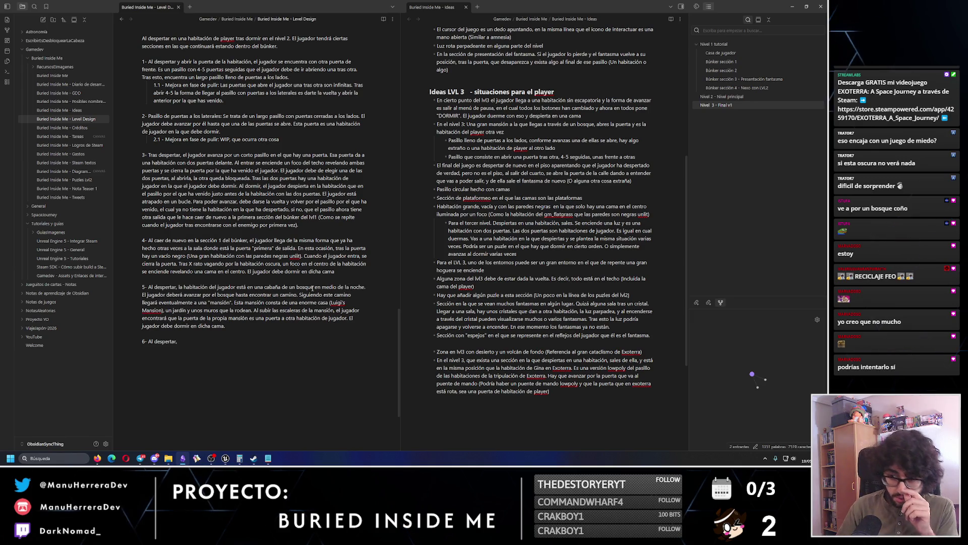
text(.)
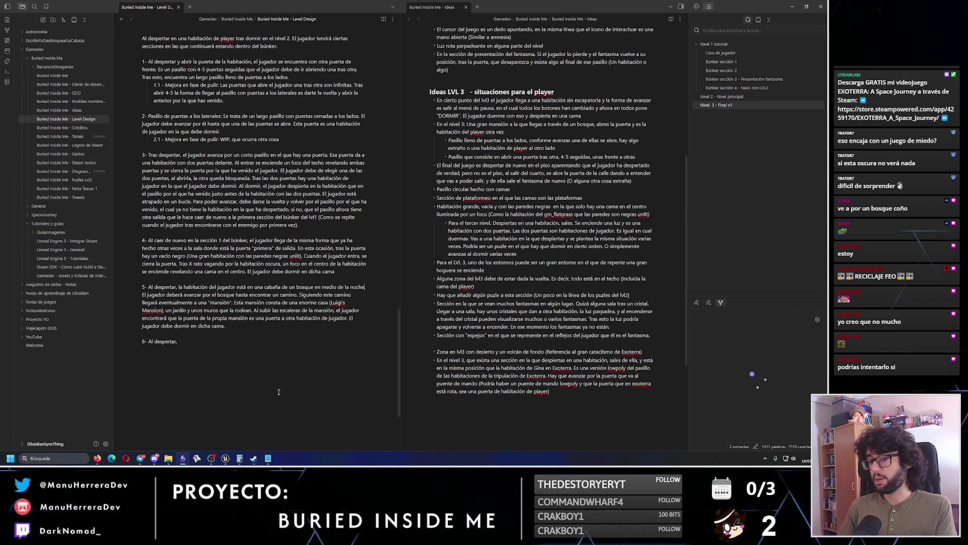
key(alt+Tab)
mouse_move(198, 236)
mouse_down()
mouse_move(164, 216)
mouse_move(214, 248)
mouse_up()
click(186, 23)
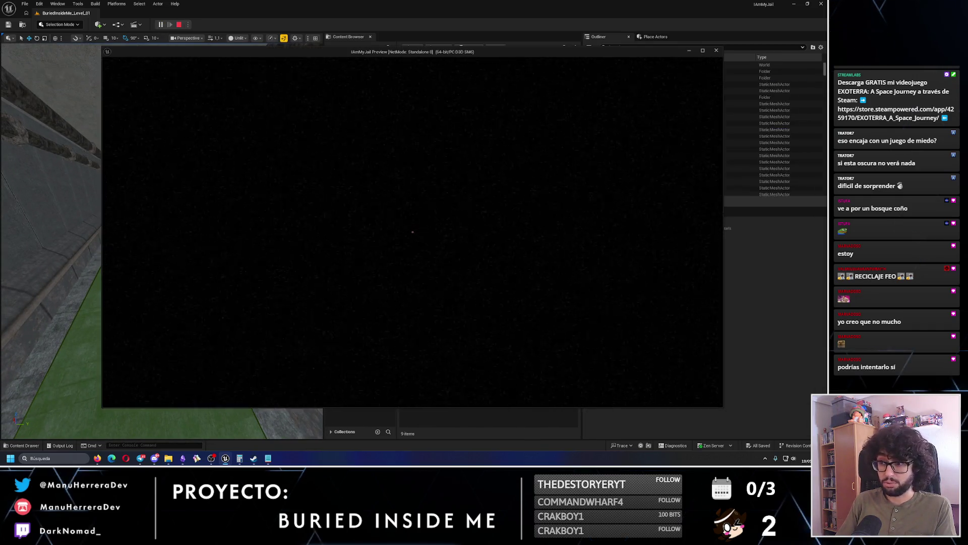
key(Escape)
drag(214, 249, 214, 248)
drag(158, 95, 157, 94)
key(alt+p)
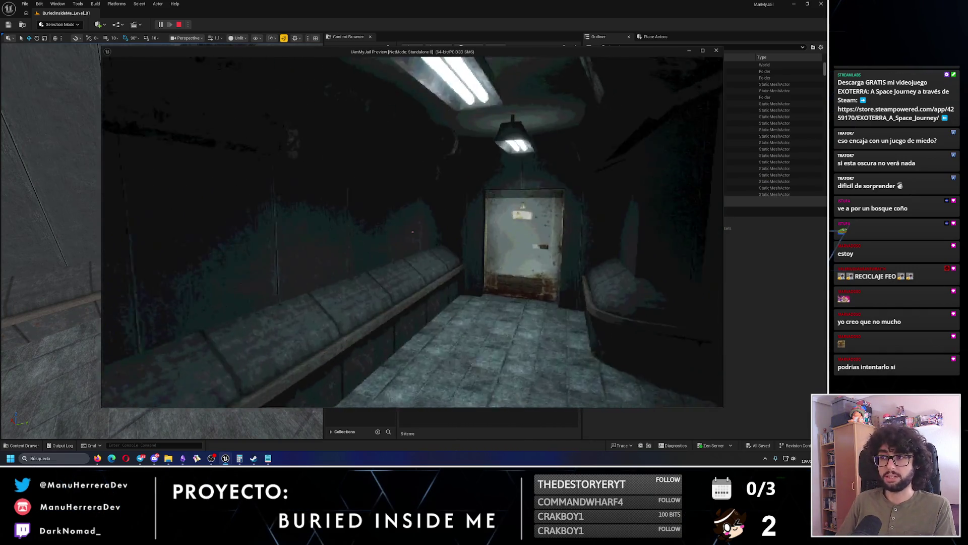
key(w)
key(w)
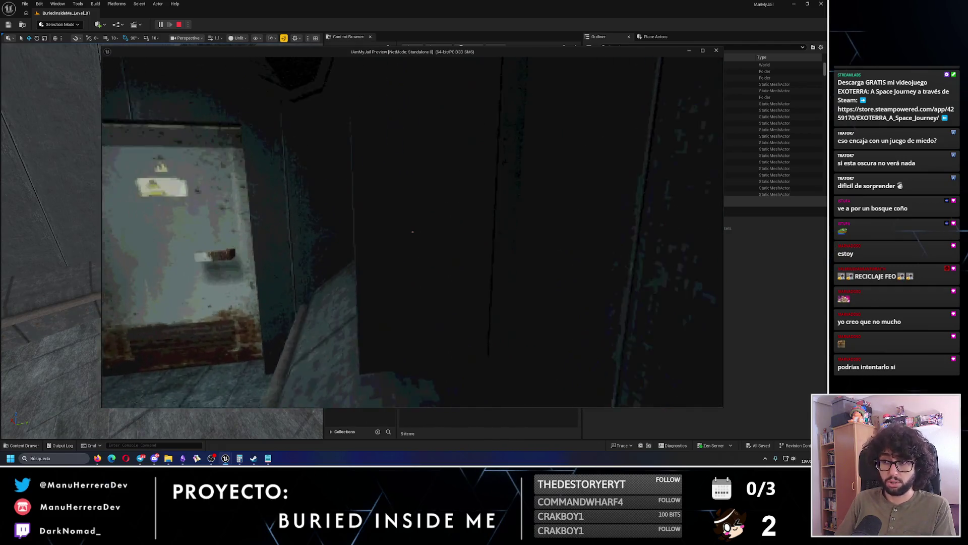
key(w)
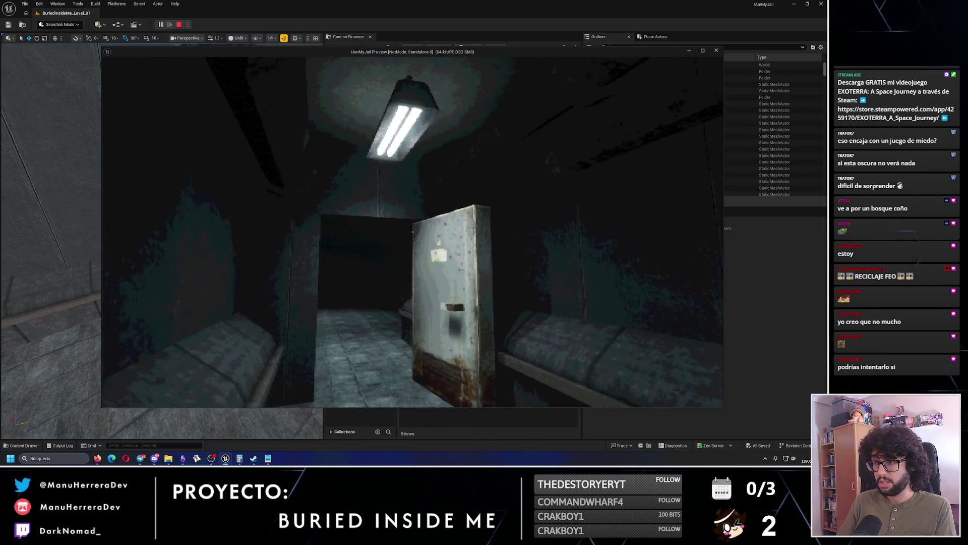
key(w)
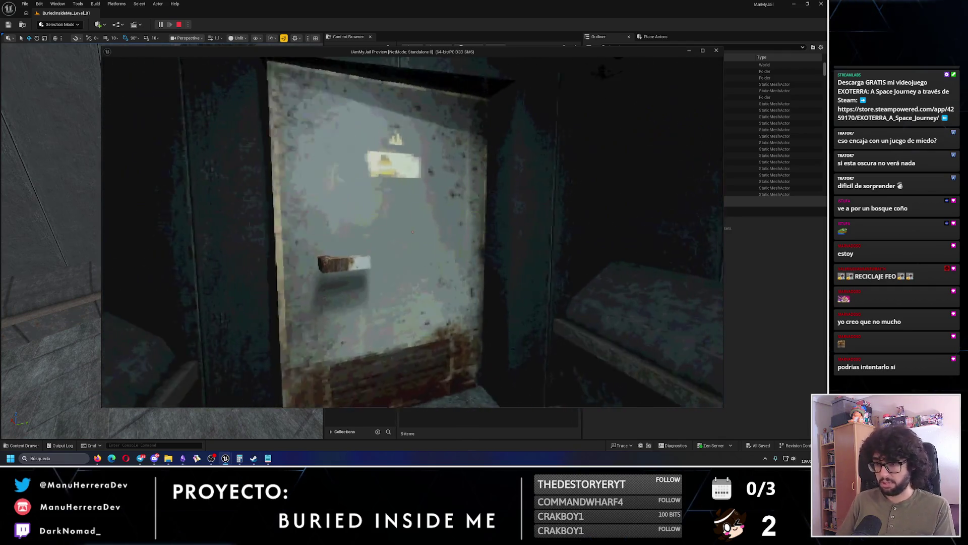
mouse_move(413, 232)
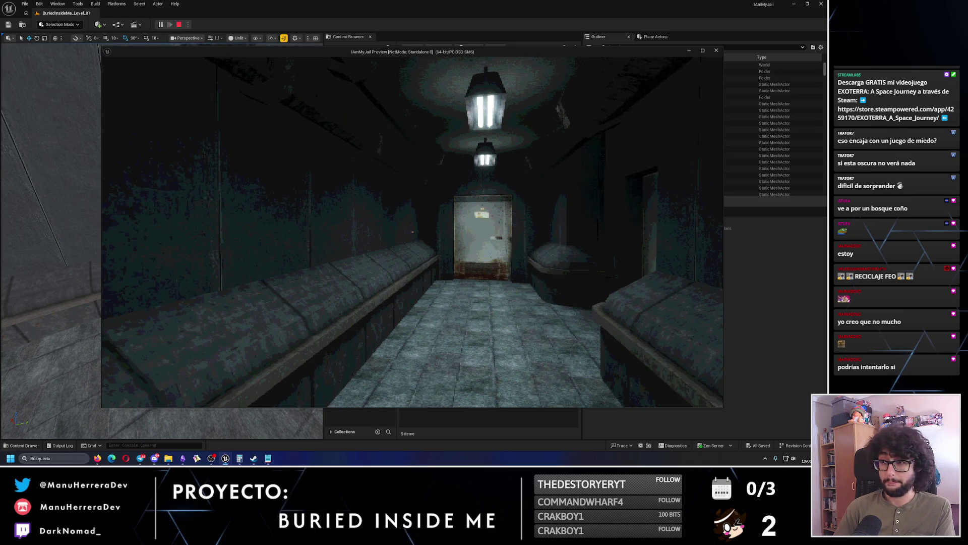
key(Escape)
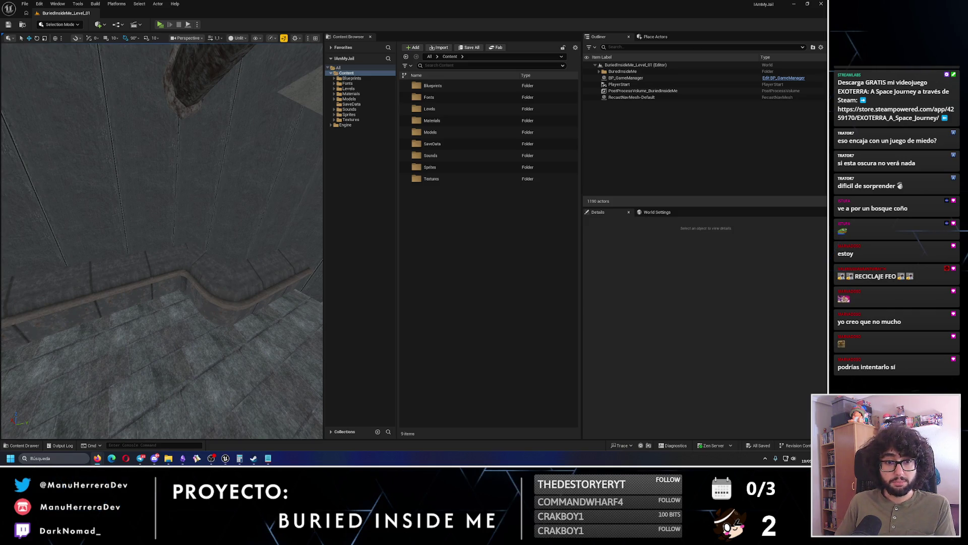
- Switch from the Unreal Editor to the 'luigi mansion' Google Images results
key(alt+Tab)
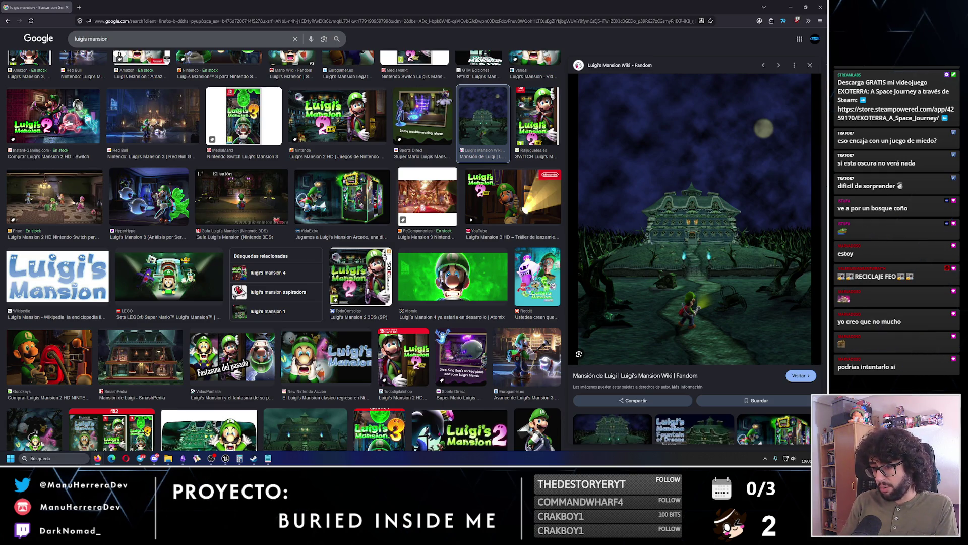
- Scroll the 'luigi mansion' results and preview the mansion entrance lit by blue lamps
scroll(310, 393, down, 1)
click(309, 393)
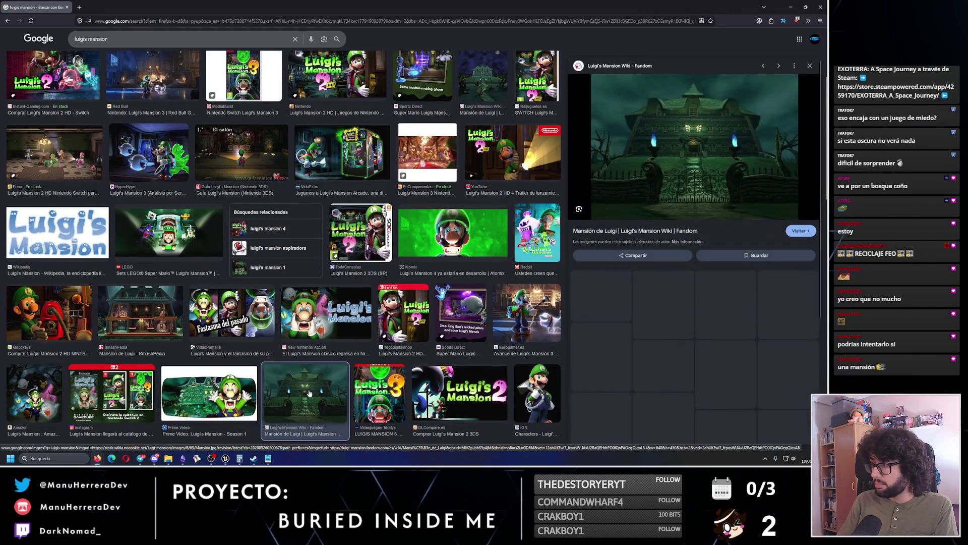
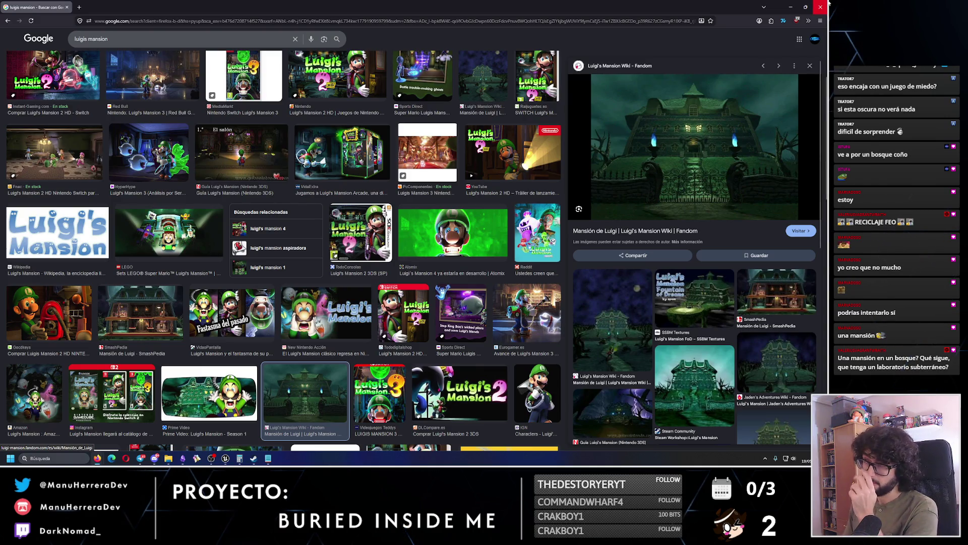
- Leave the Luigi's Mansion image results and bring the Obsidian notes window back
key(alt+Tab)
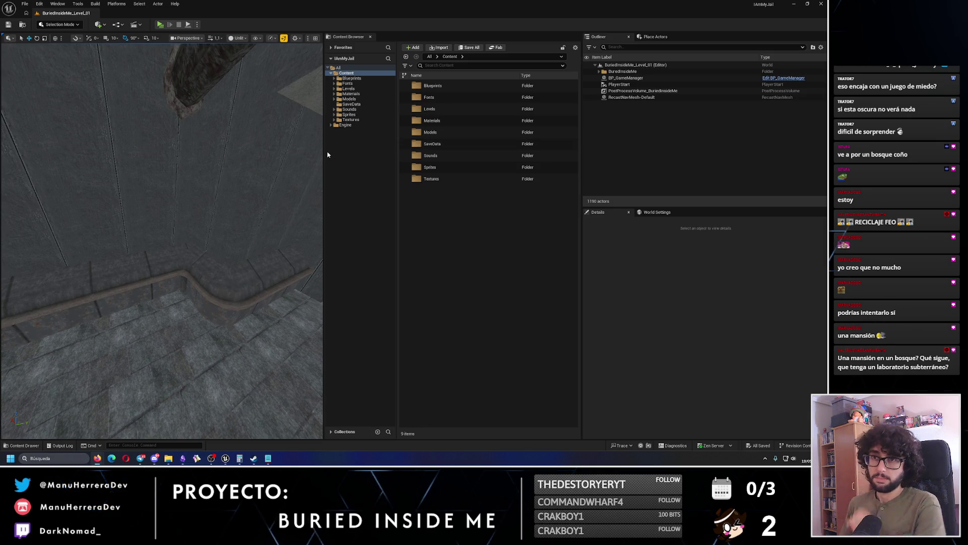
click(183, 458)
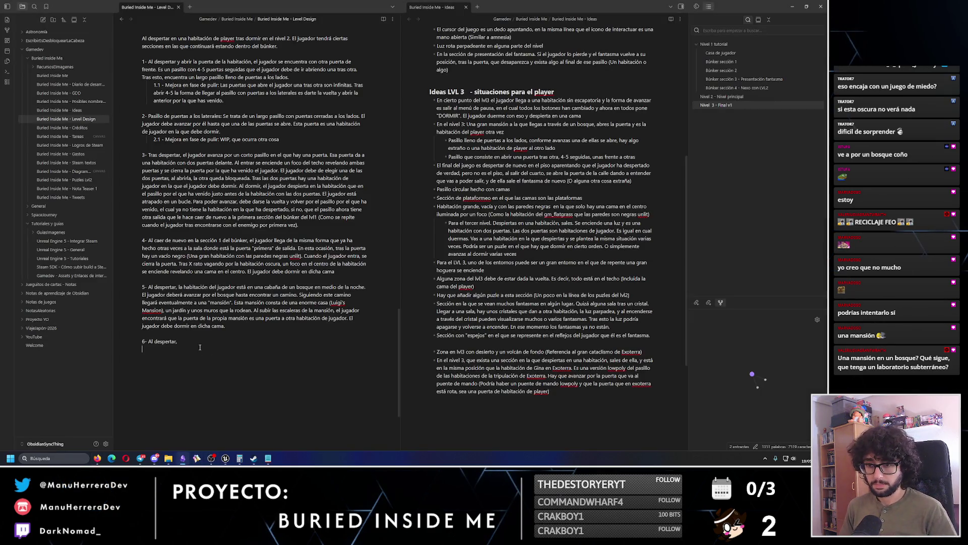
- Reword point 6 to 'Al despertar de nuevo en una habitación de jugador, al abrir la puerta…'
click(185, 340)
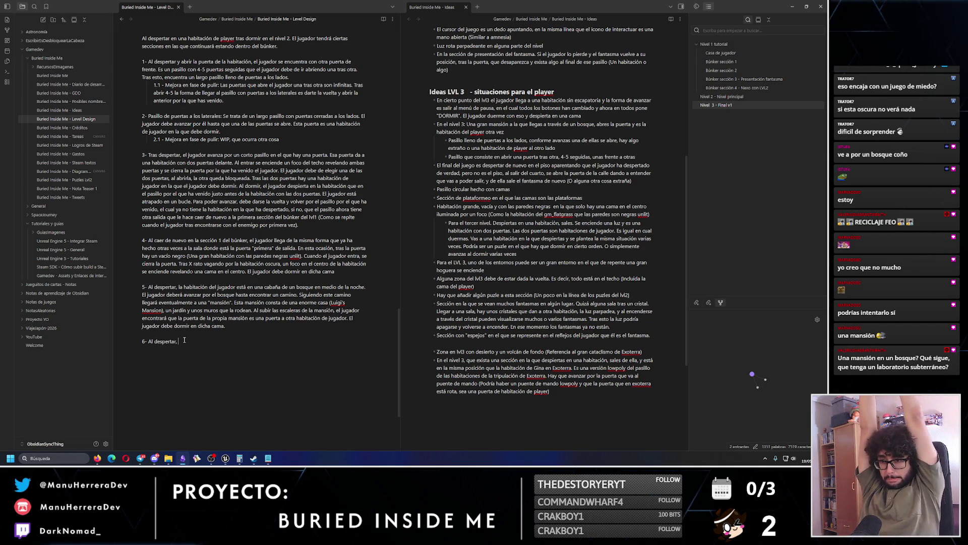
key(BackSpace)
key(BackSpace)
text(de nuevo en una habitación)
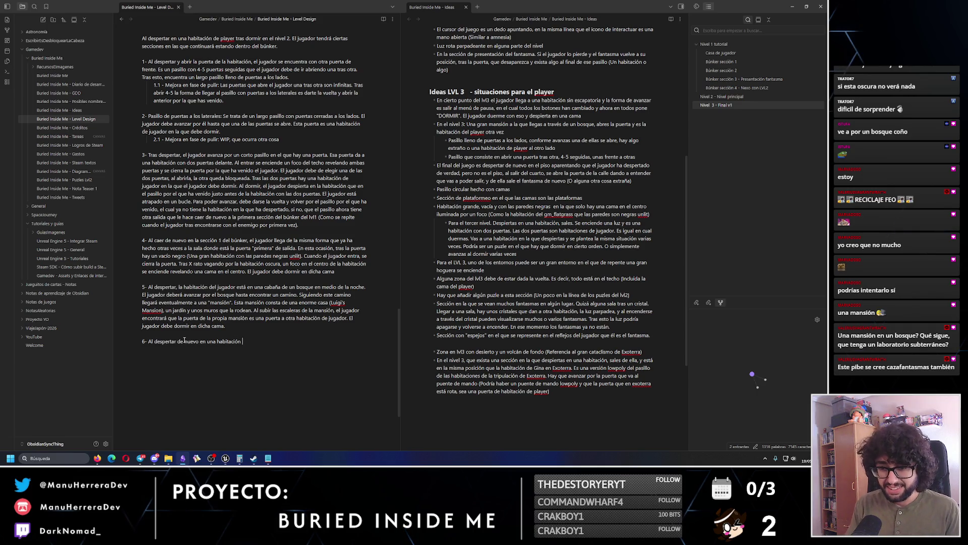
text(de jugador, ahora)
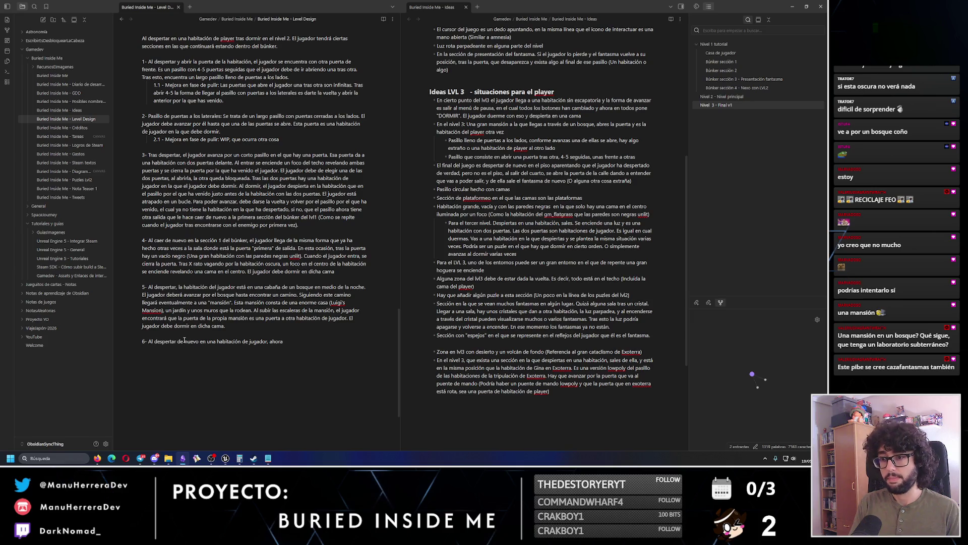
key(BackSpace)
key(BackSpace)
key(BackSpace)
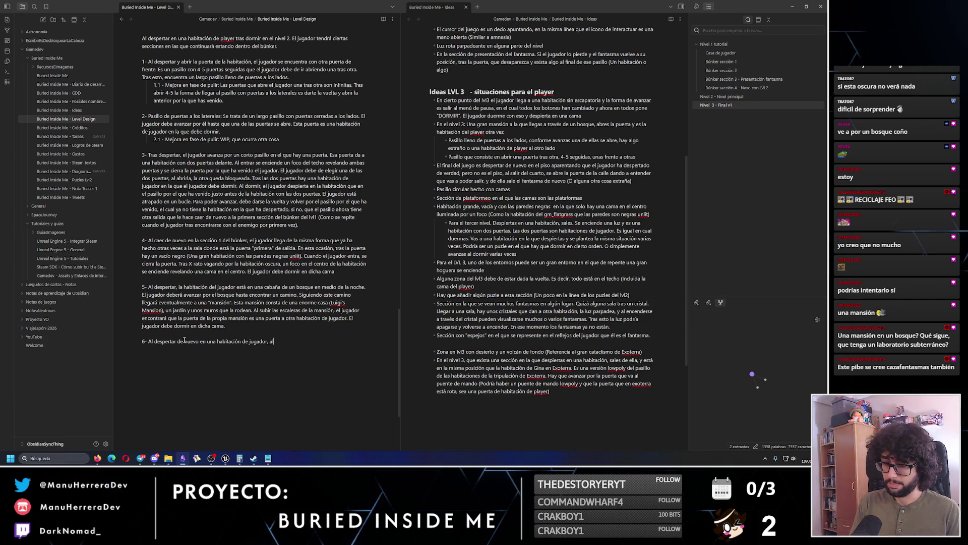
text(l abrir la puerta ahora se encuentra en...)
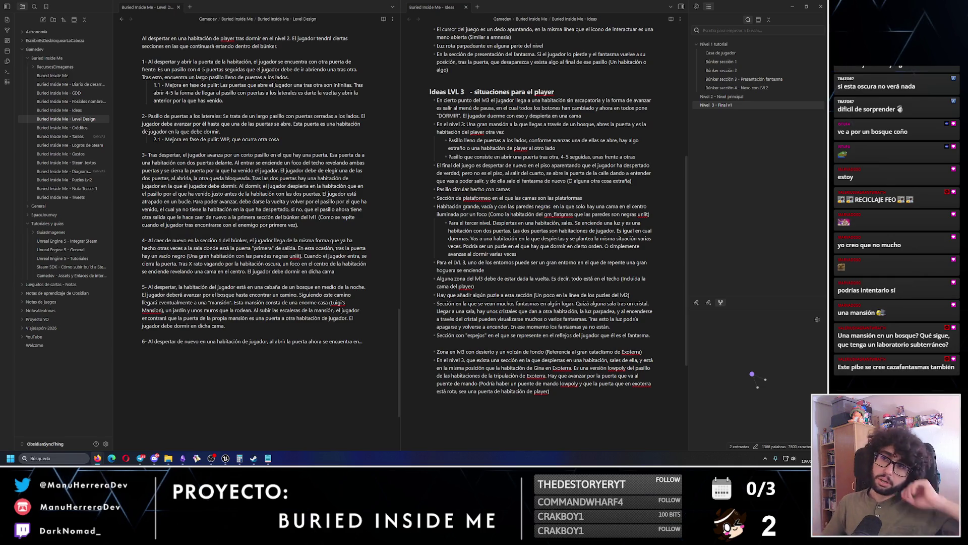
- Scroll up to review the 'Nivel 3 - Final v1' section of the Level Design note
scroll(148, 265, up, 2)
- Insert an aside after section 5: between sections, add environments where the player wakes, does something, and sleeps
scroll(148, 265, down, 1)
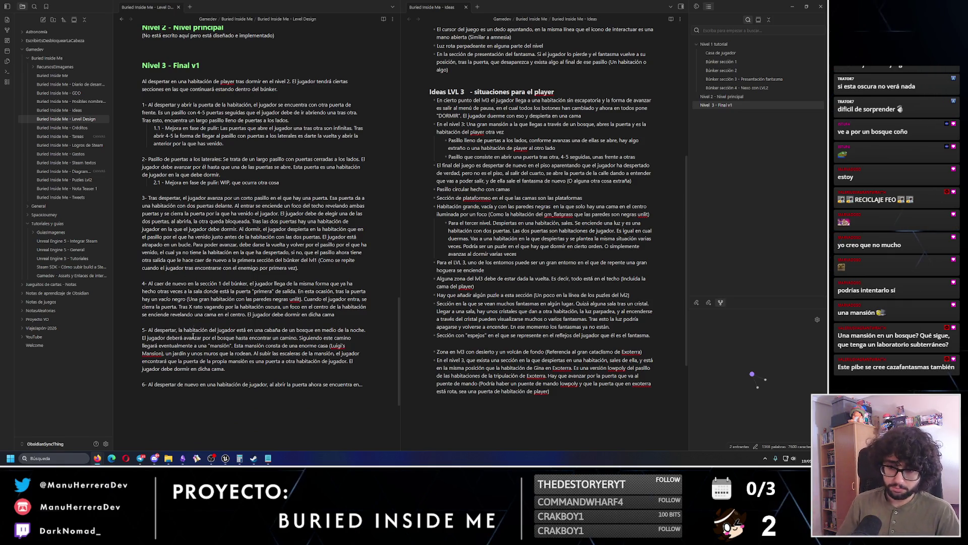
scroll(194, 328, down, 3)
click(173, 293)
key(Return)
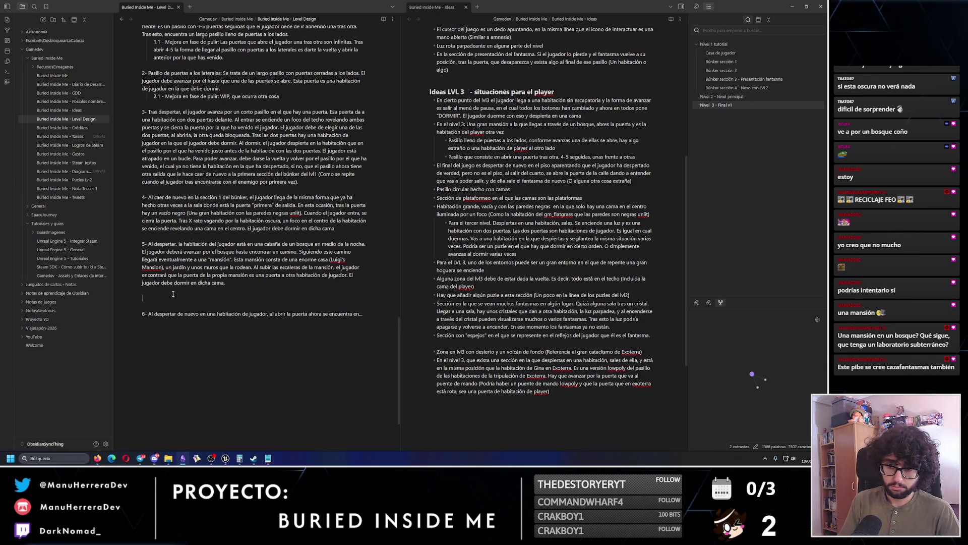
text(16)
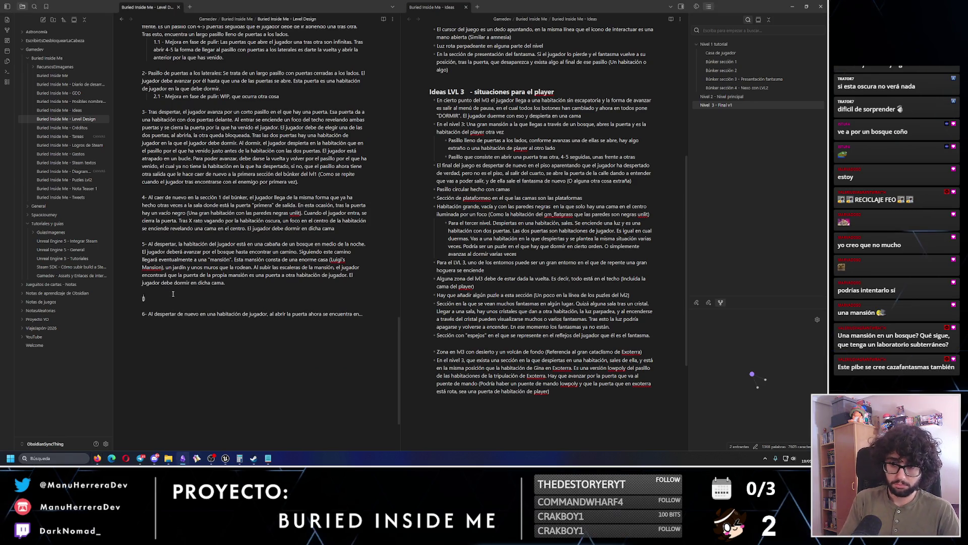
text(Entra)
key(BackSpace)
text(e es)
text(tas secciones, y)
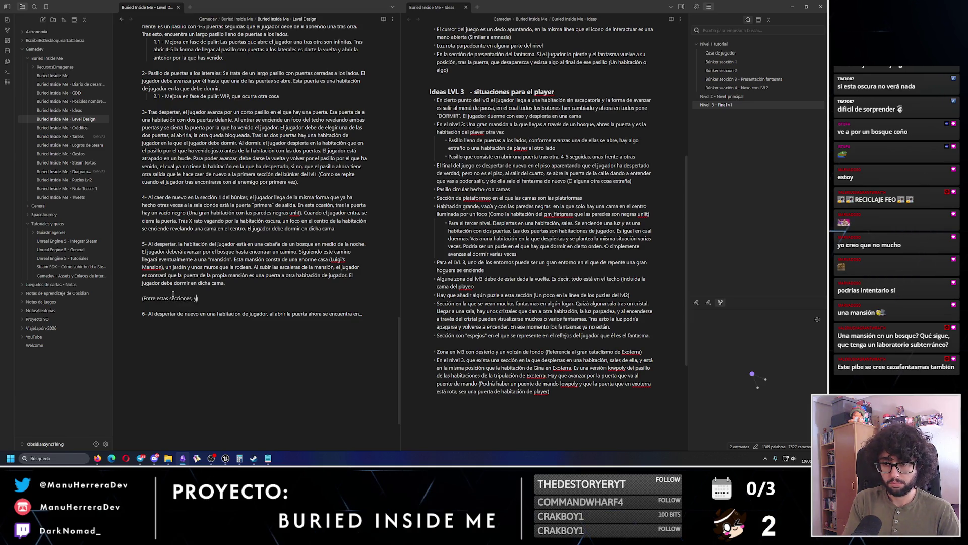
text(que haya)
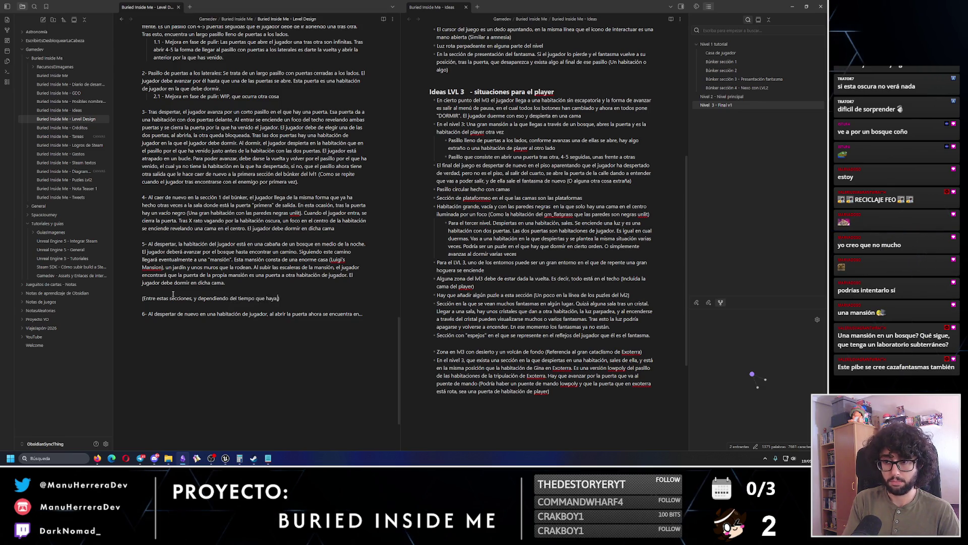
text(,)
key(BackSpace)
key(BackSpace)
text(acerlo, se pueden)
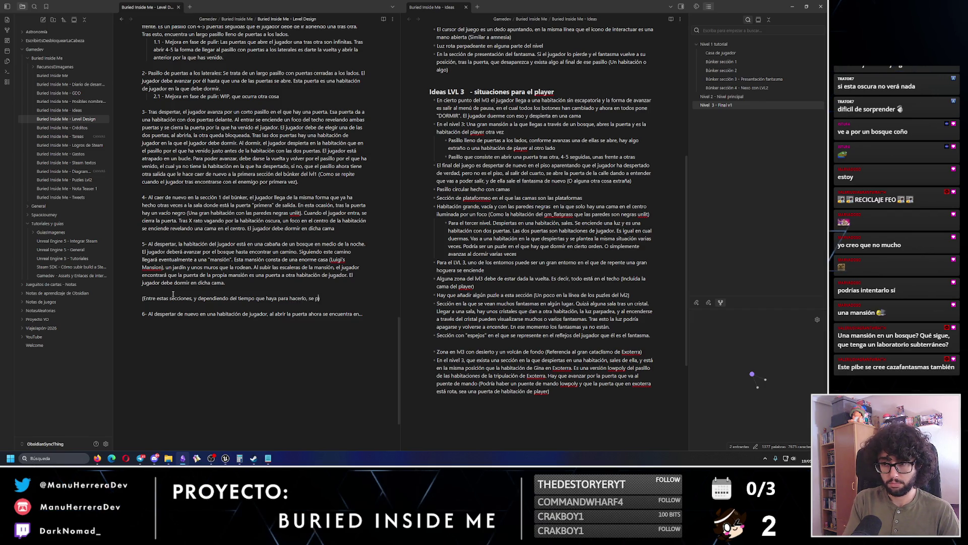
text( incluir se)
text(cci)
key(BackSpace)
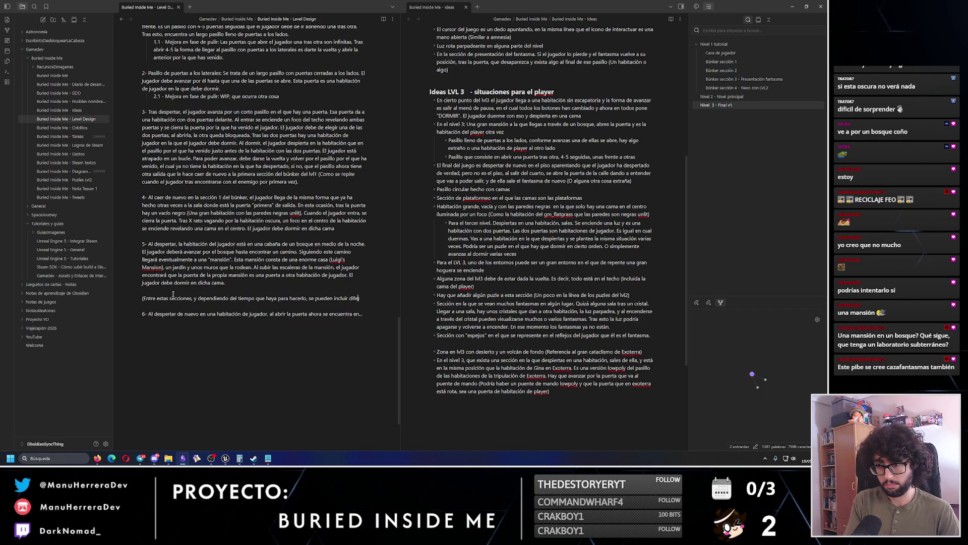
text(diferentes entornos. Exoter)
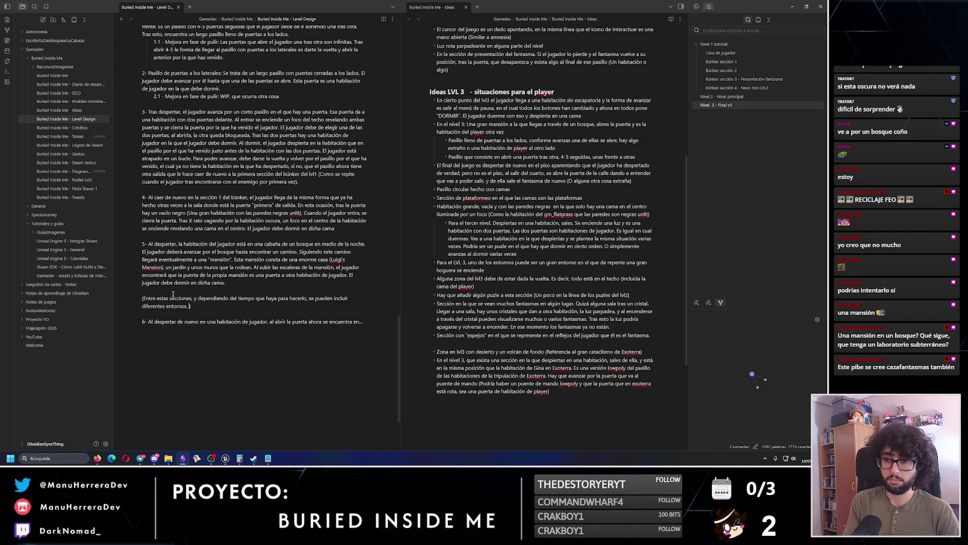
key(BackSpace)
key(BackSpace)
key(BackSpace)
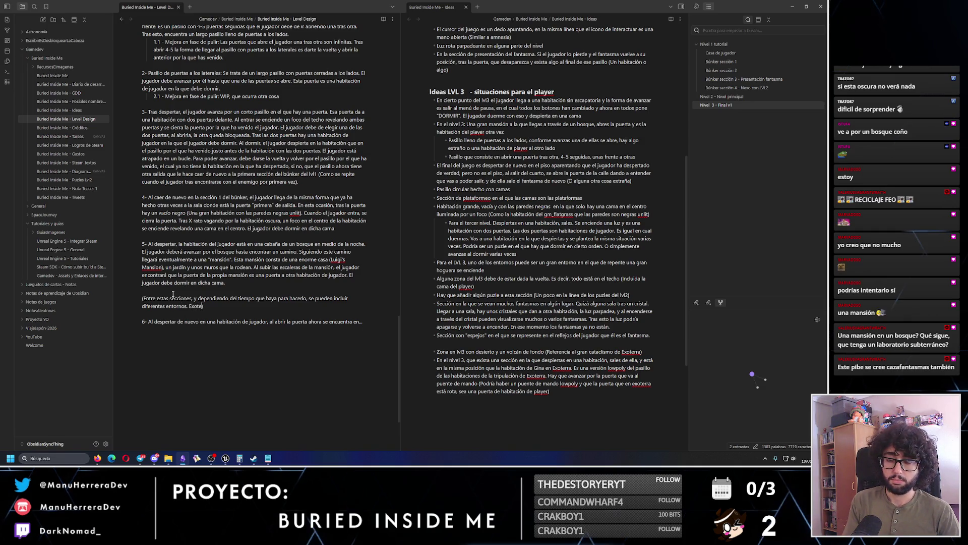
text(en los)
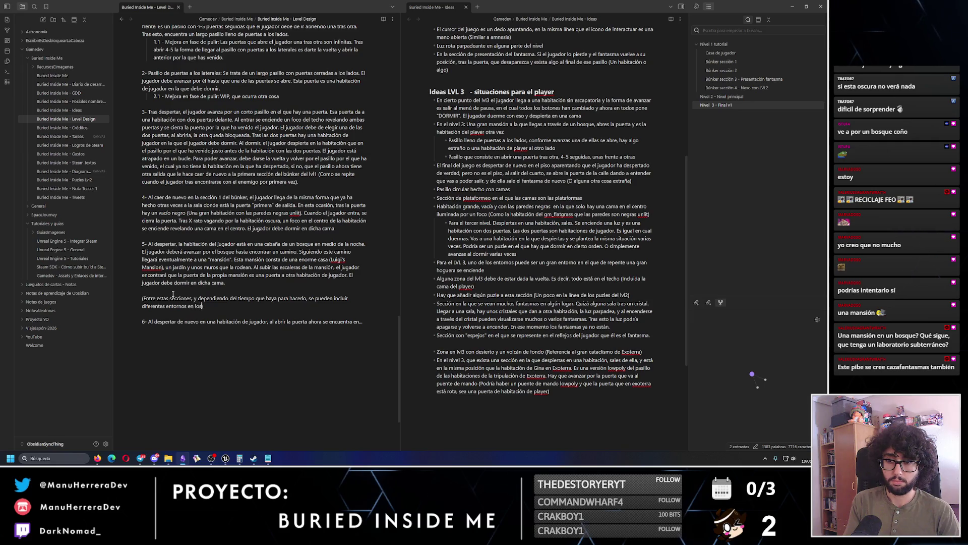
text( que el jugador despie)
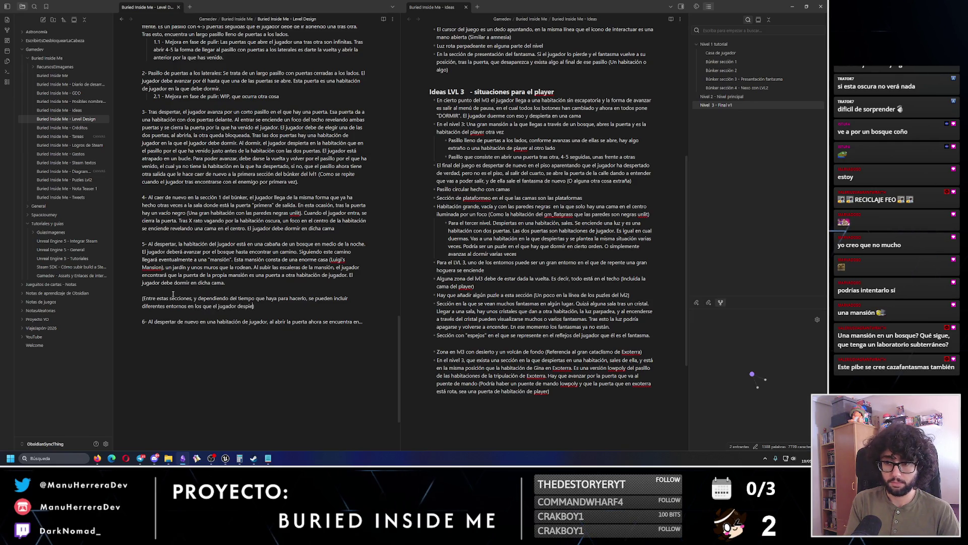
text(rta, hace algo, y duerme.)
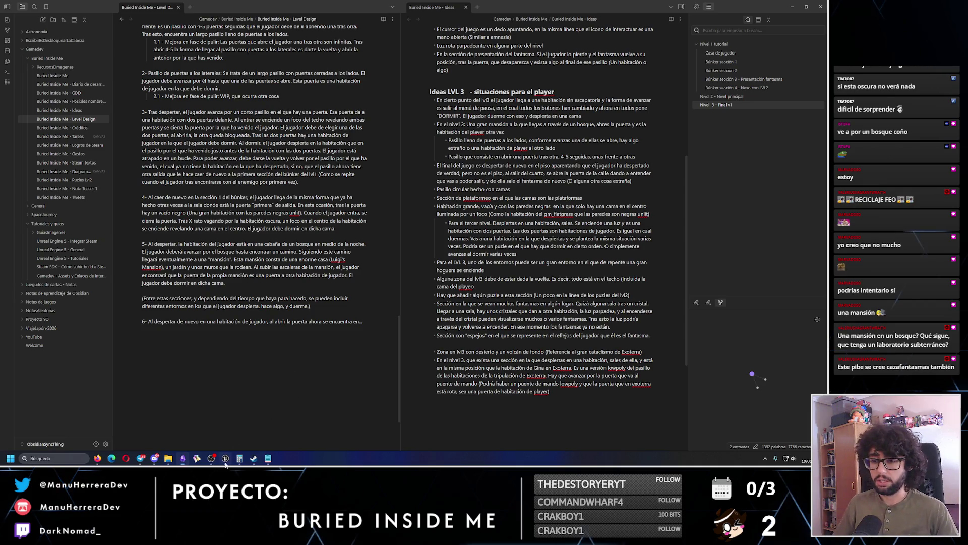
key(alt+Tab)
key(w)
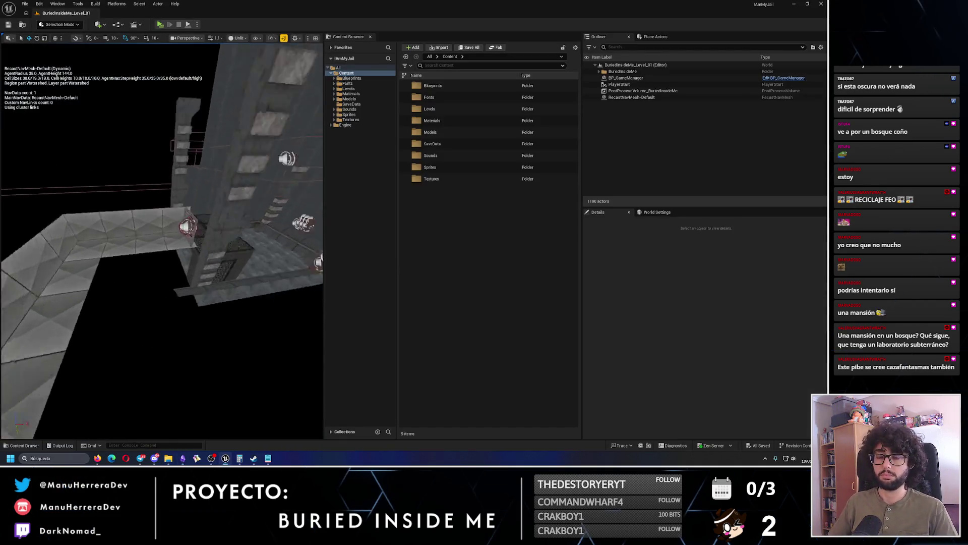
key(w)
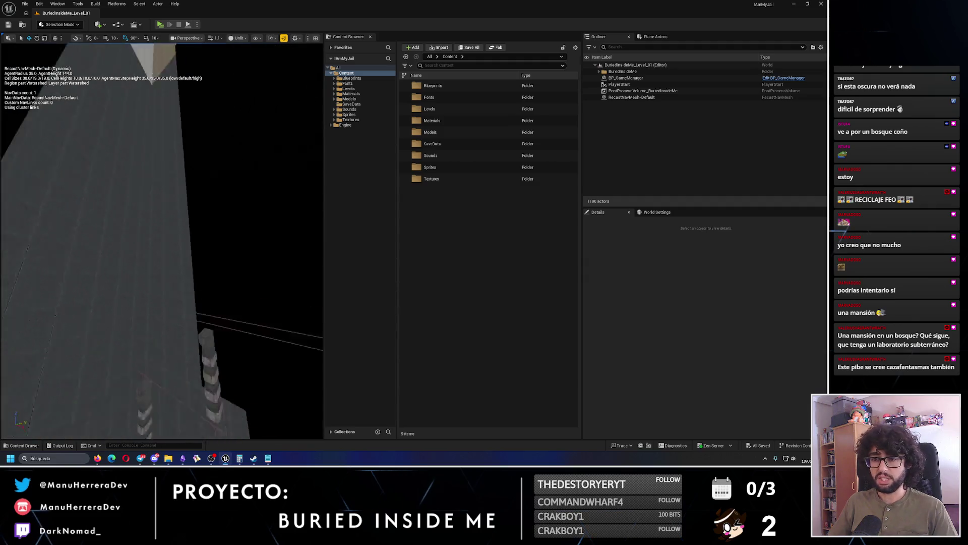
key(w)
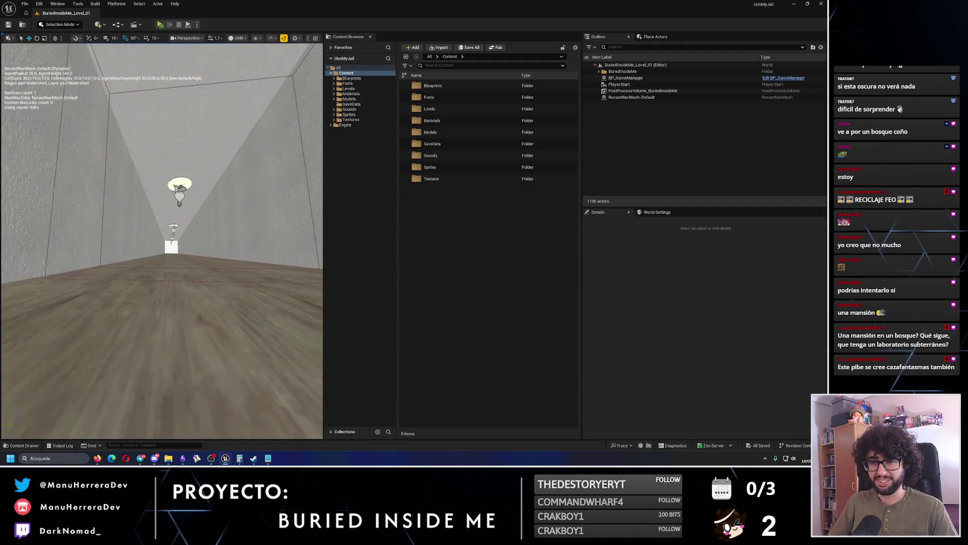
key(w)
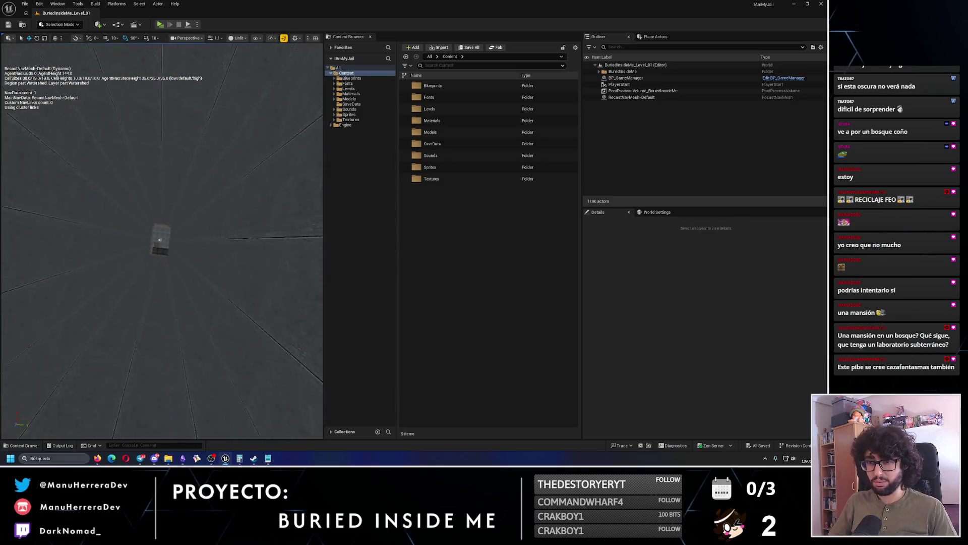
key(w)
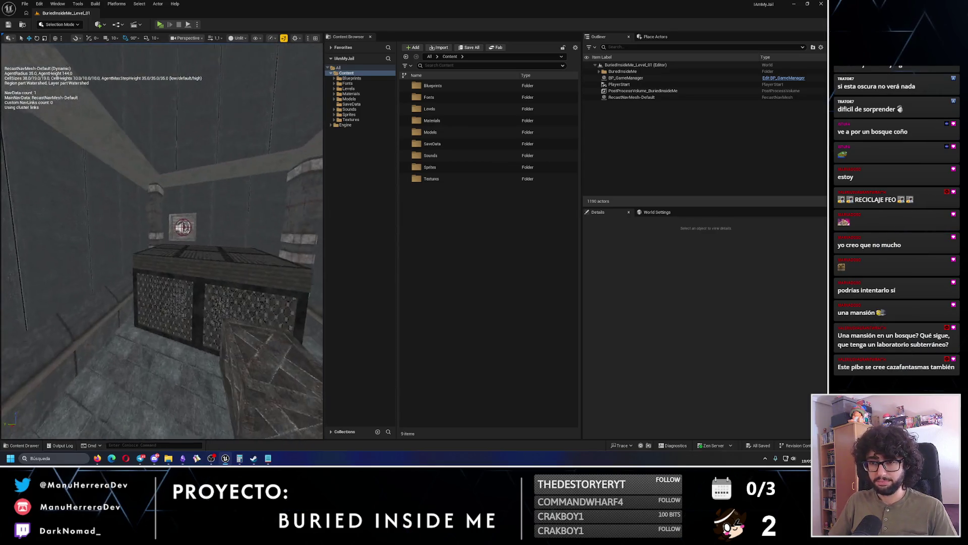
key(w)
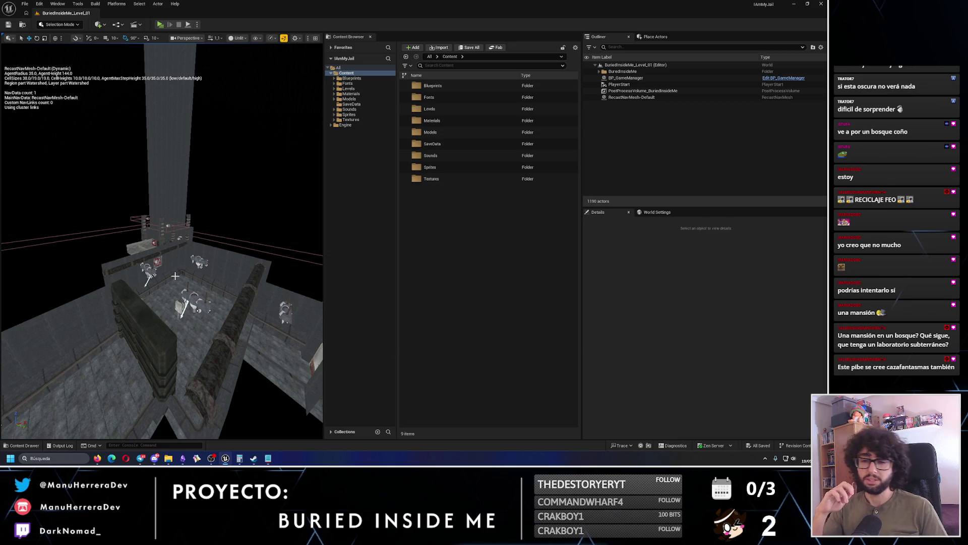
click(183, 458)
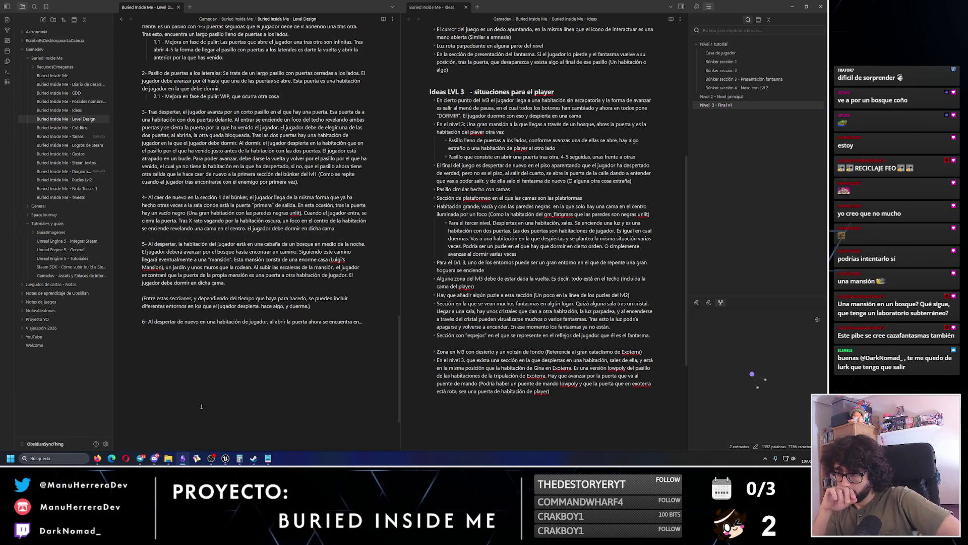
- Delete the LVL 3 bonfire bullet and change 'dada la vuelta' to 'invertida' in the Ideas note
drag(499, 272, 426, 263)
key(BackSpace)
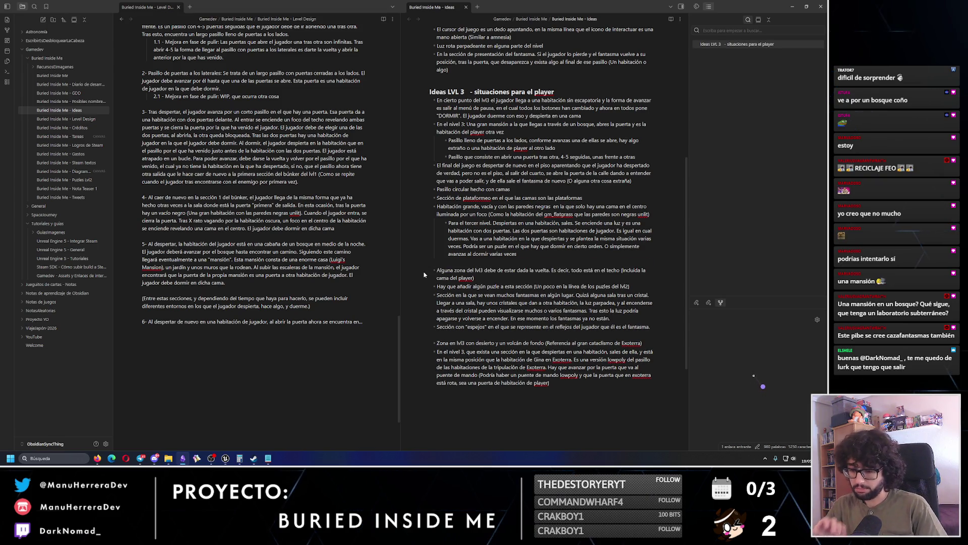
key(BackSpace)
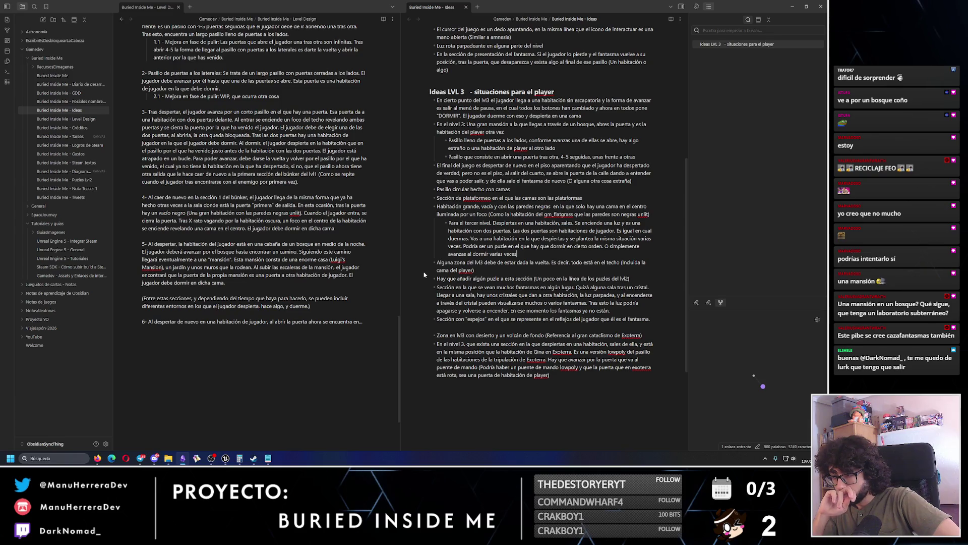
drag(549, 263, 517, 262)
text(invertida)
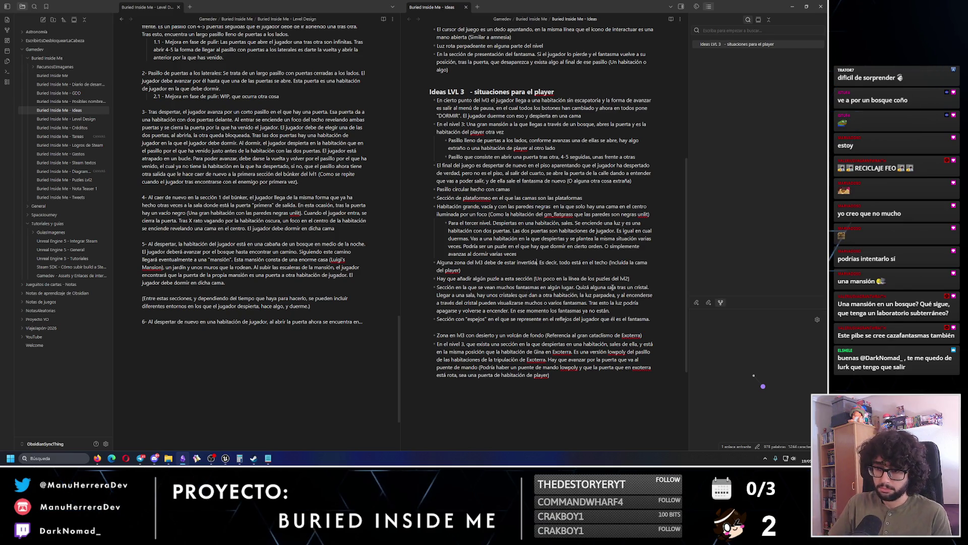
- End point 6 with 'se encuentra con un pasillo circular hecho de camas.'
click(361, 323)
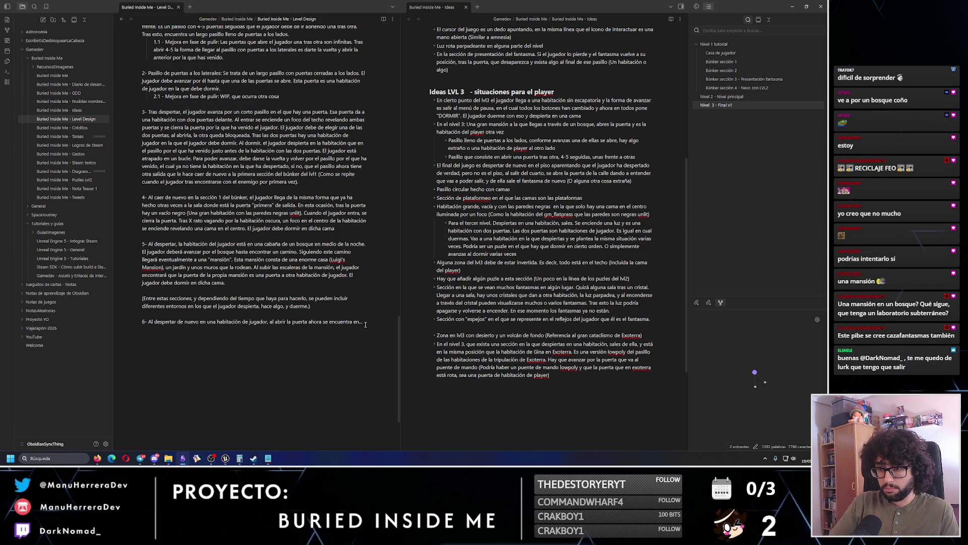
key(ctrl+BackSpace)
key(ctrl+BackSpace)
key(ctrl+BackSpace)
text(se)
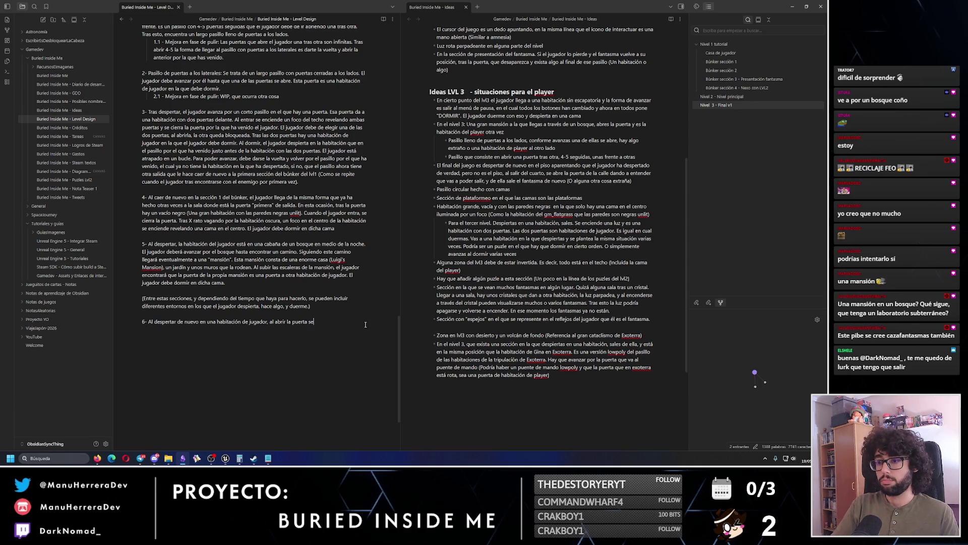
text( encuentra con un pasillo cir)
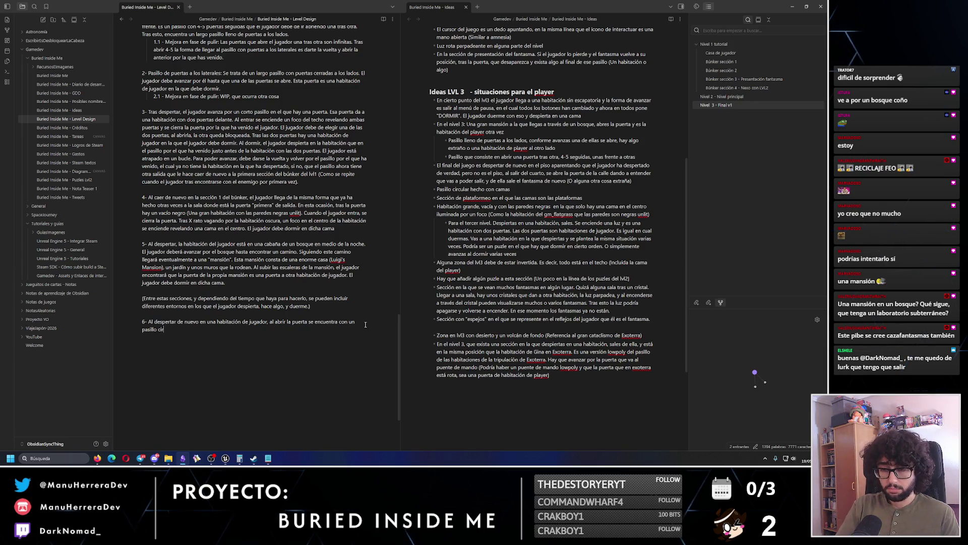
text(cular hecho)
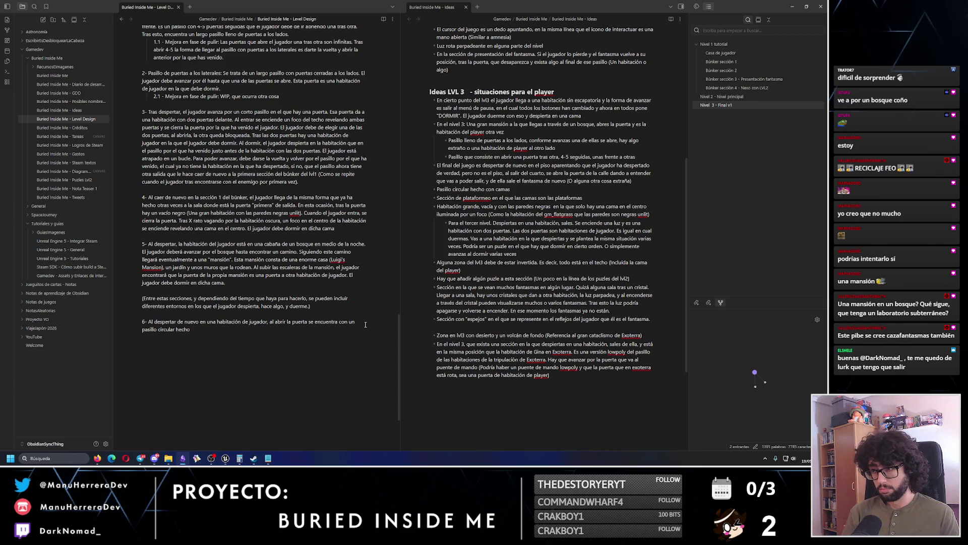
key(BackSpace)
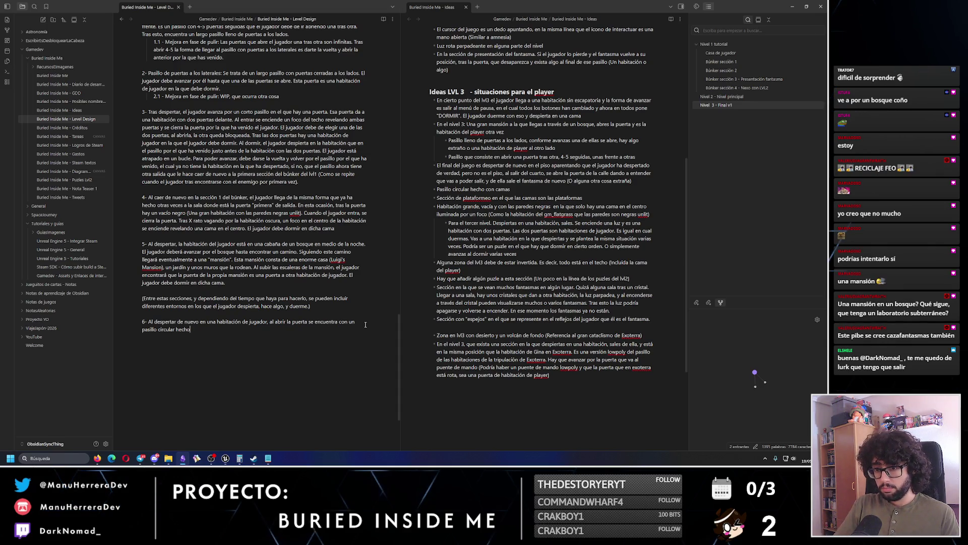
text( de )
text(c)
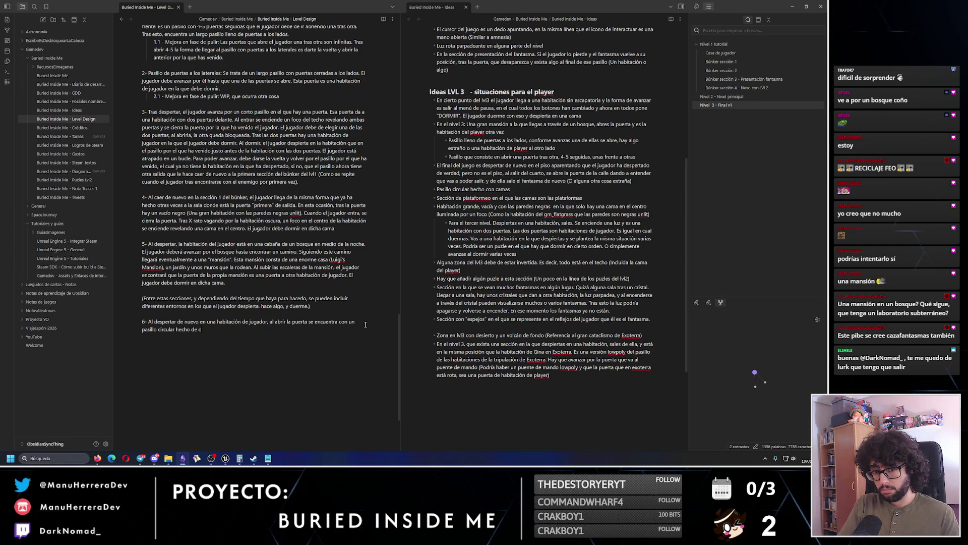
text(amas.)
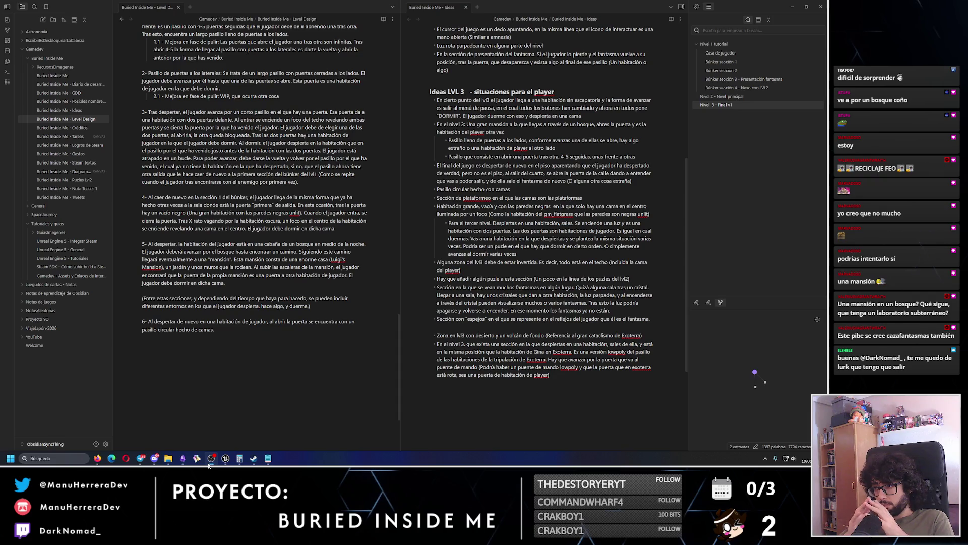
- Indent the 'Habitación grande' and 'En el nivel 3' bullets one level as sub-points
click(438, 207)
key(Tab)
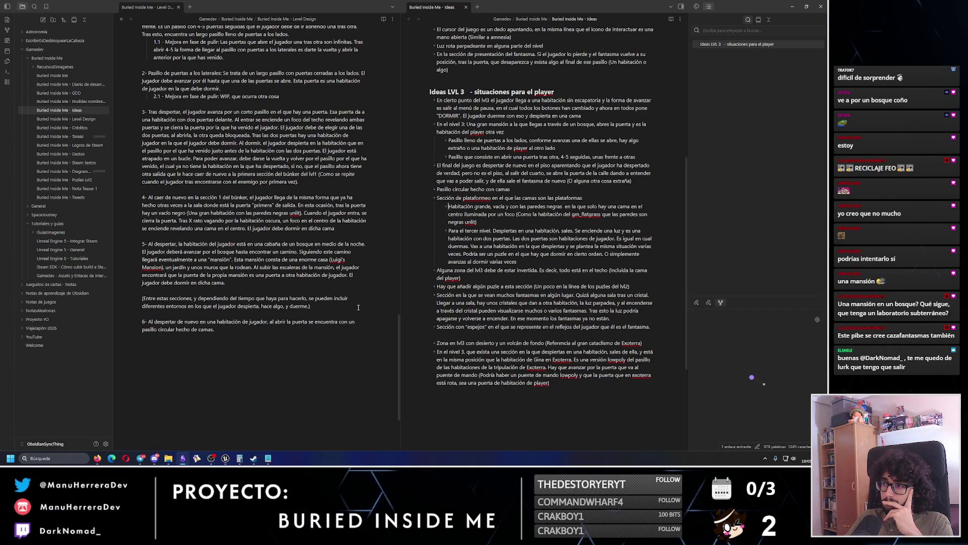
click(437, 124)
key(Tab)
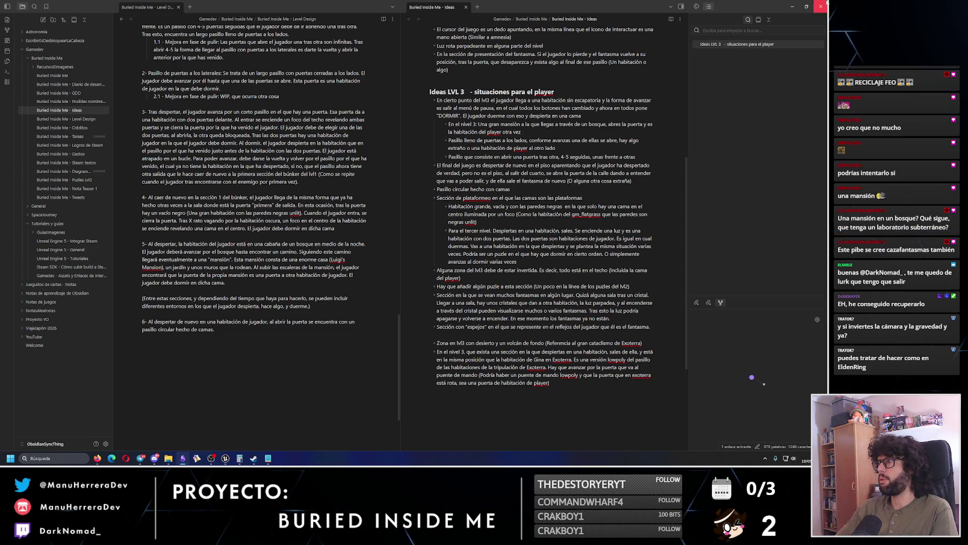
- Close the notes, fly the editor view into the battery-bench room, and launch a play preview
click(827, 4)
drag(108, 246, 107, 246)
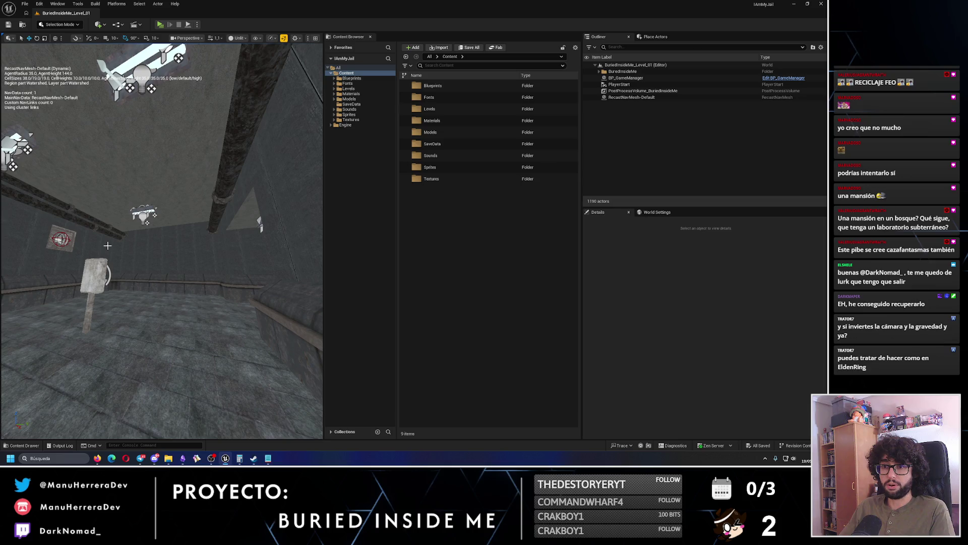
mouse_move(108, 246)
mouse_down()
mouse_move(77, 244)
mouse_move(120, 262)
mouse_up()
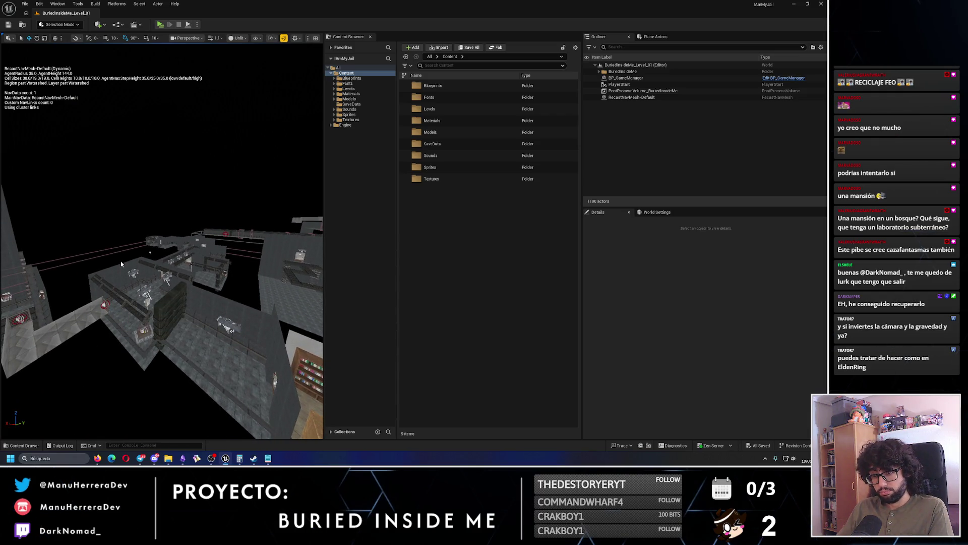
drag(120, 262, 136, 246)
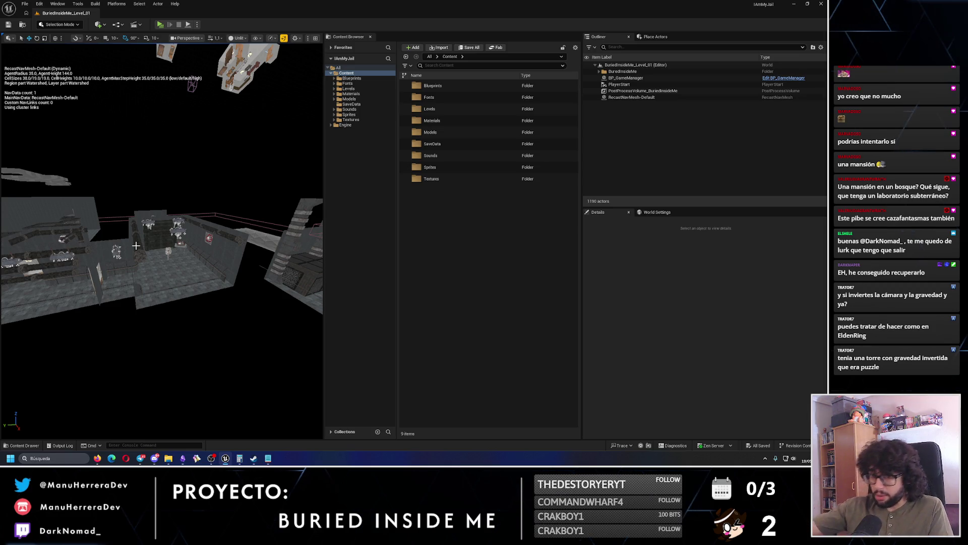
drag(136, 245, 303, 223)
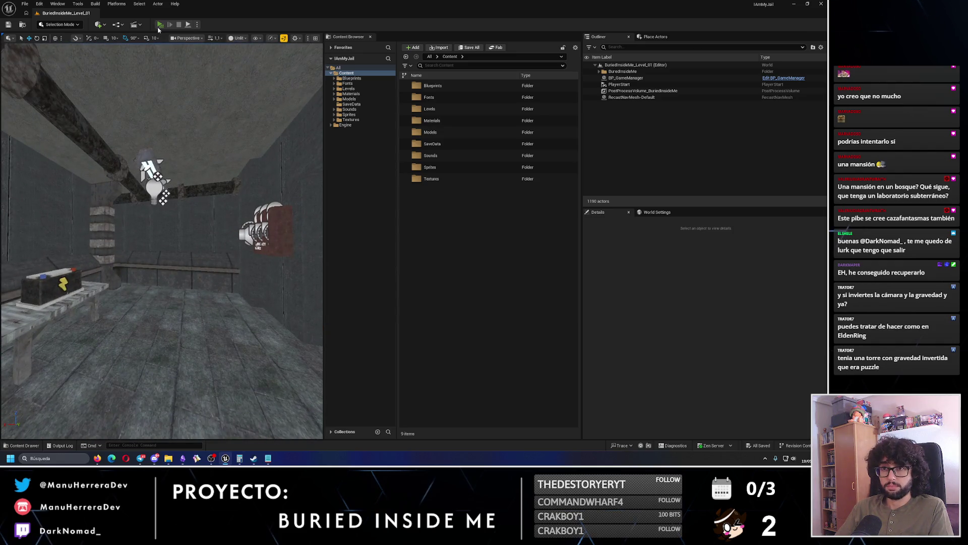
key(alt+p)
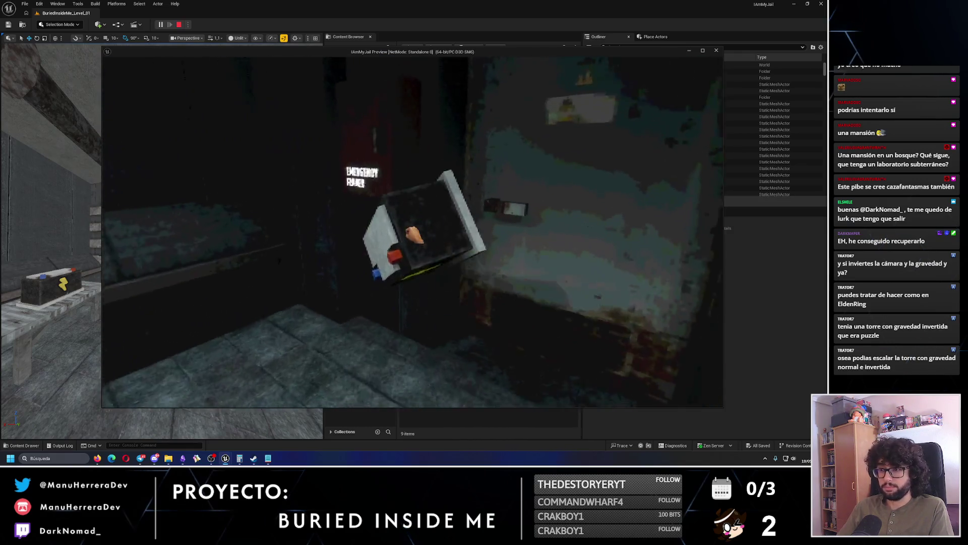
- Light the emergency flare, pick it back up, and run down the red corridor to the battery box
click(414, 235)
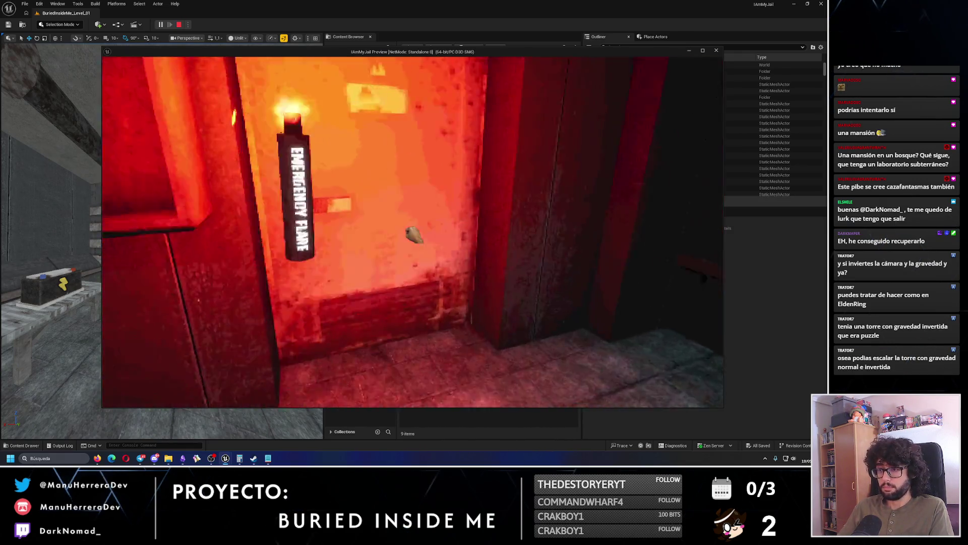
click(413, 235)
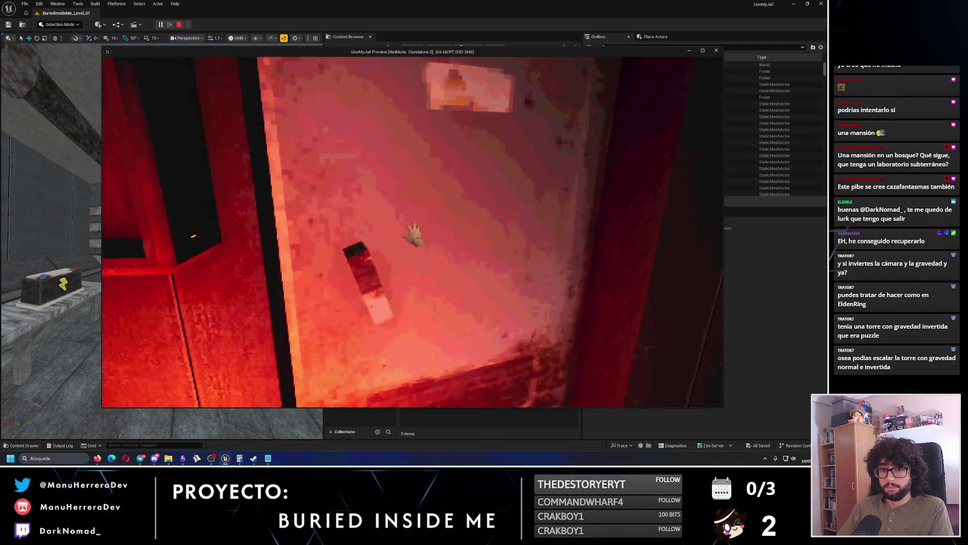
key(w)
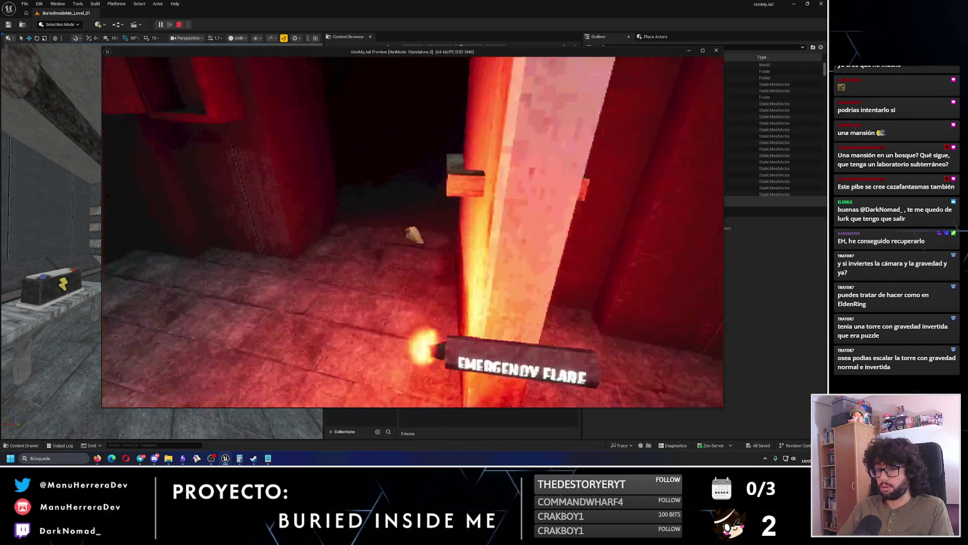
click(413, 235)
key(shift+w)
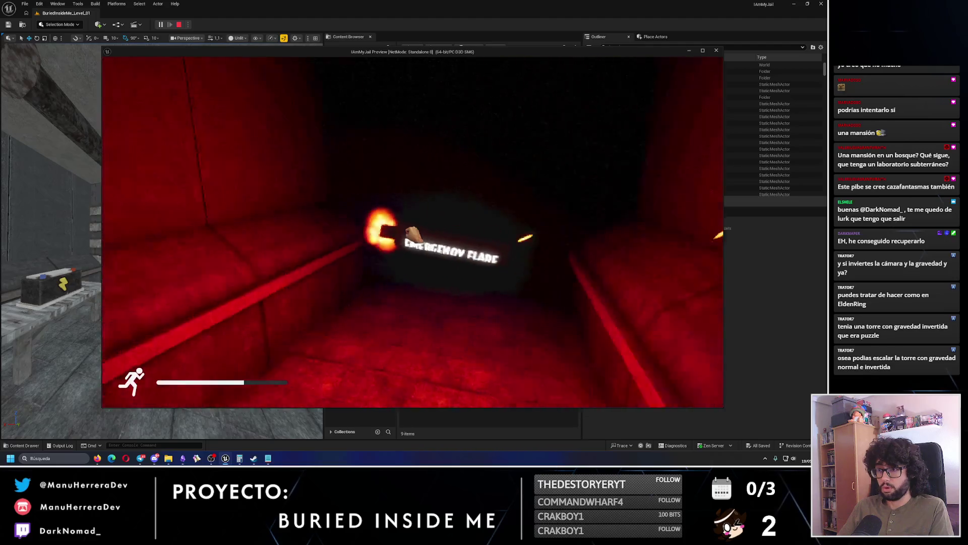
key(s)
key(shift+w)
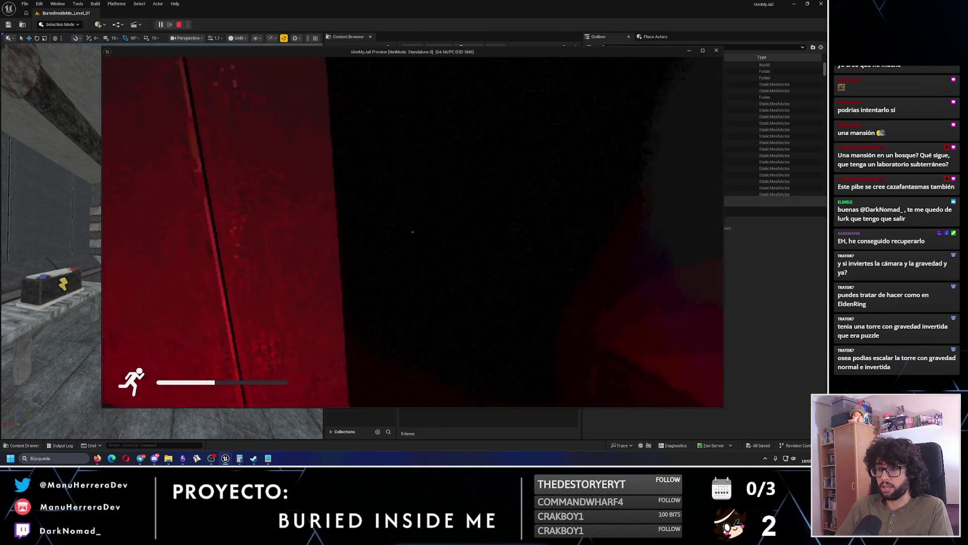
key(shift+w)
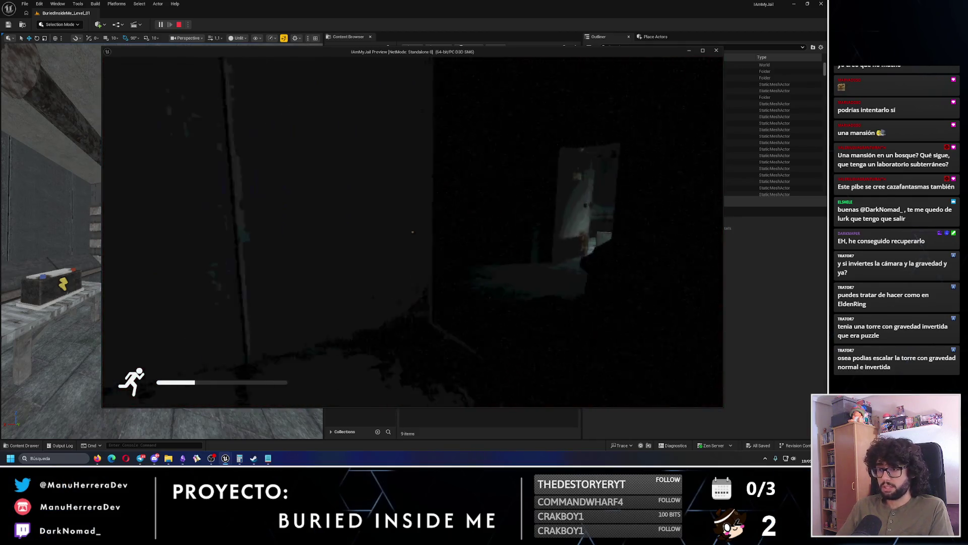
key(shift+w)
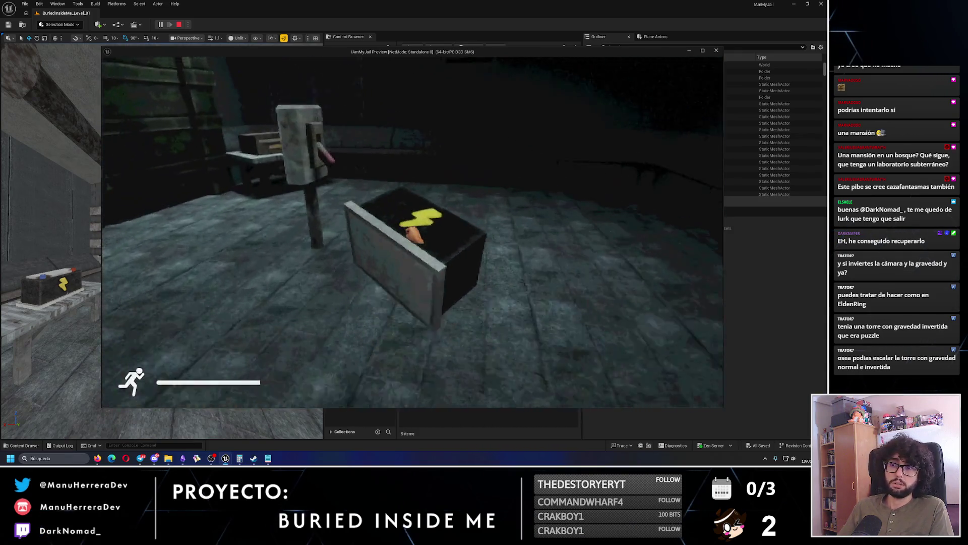
- Light another flare in the side room, throw it into the dark room, and end the play session
key(s)
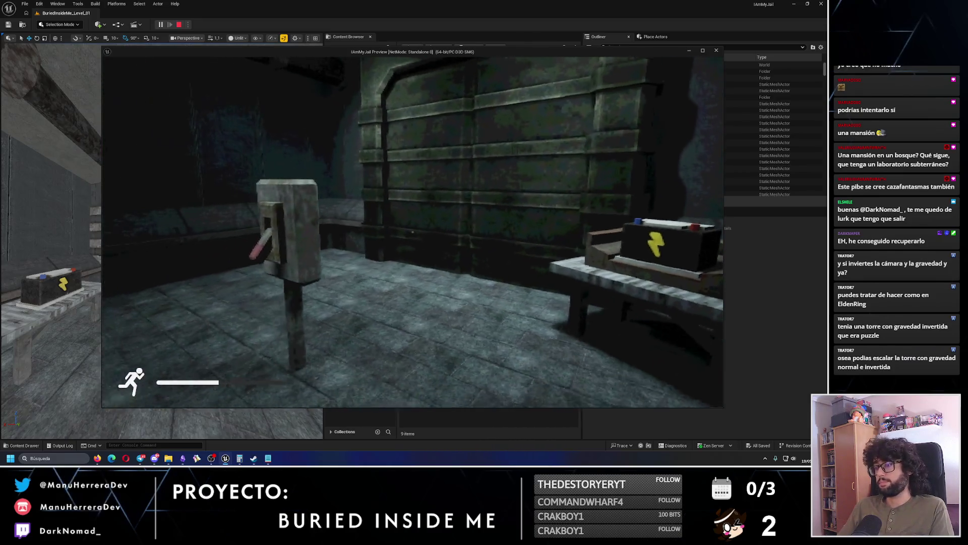
mouse_move(413, 232)
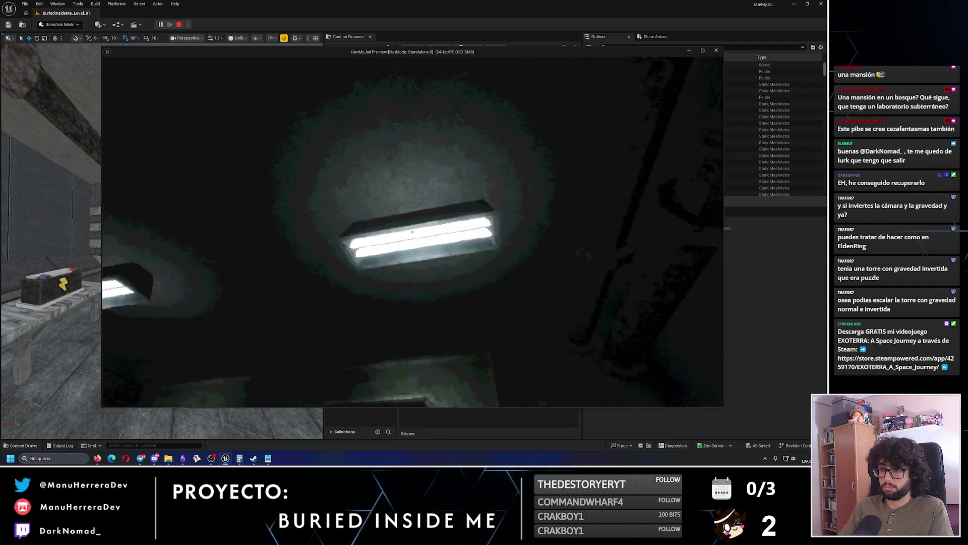
key(shift+w)
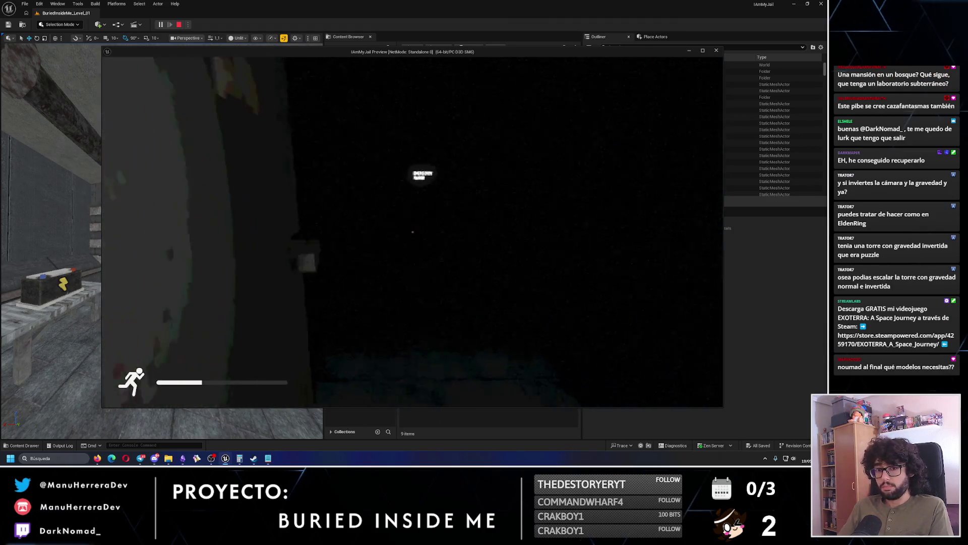
click(412, 232)
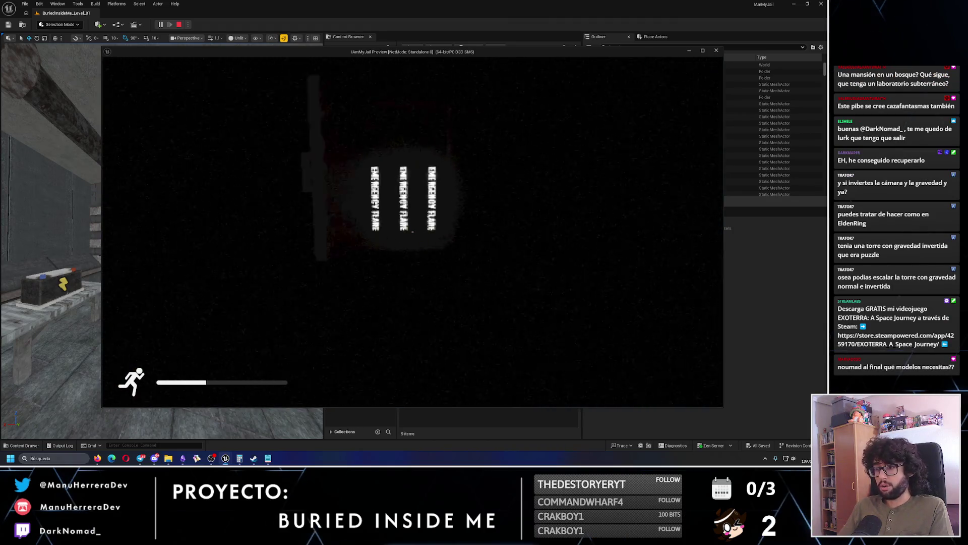
mouse_move(413, 232)
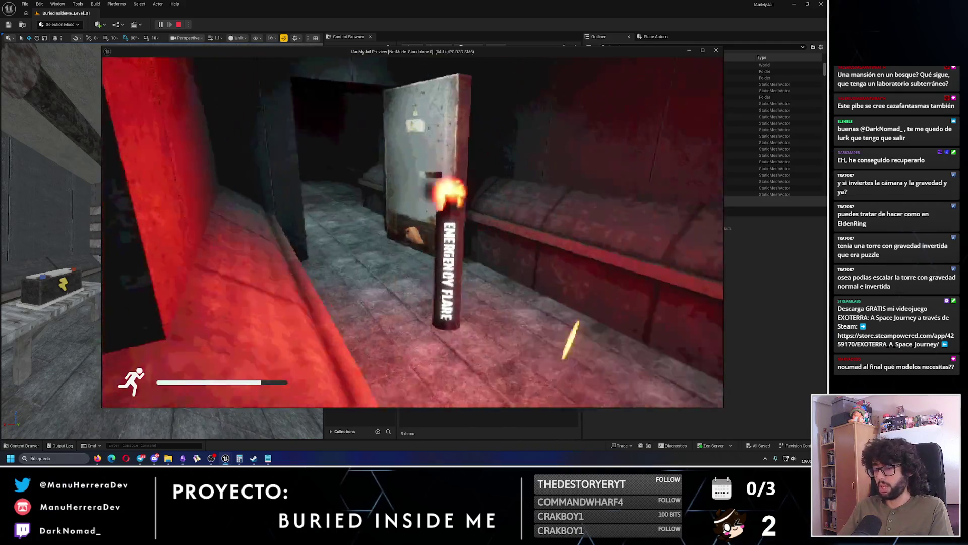
key(shift+w)
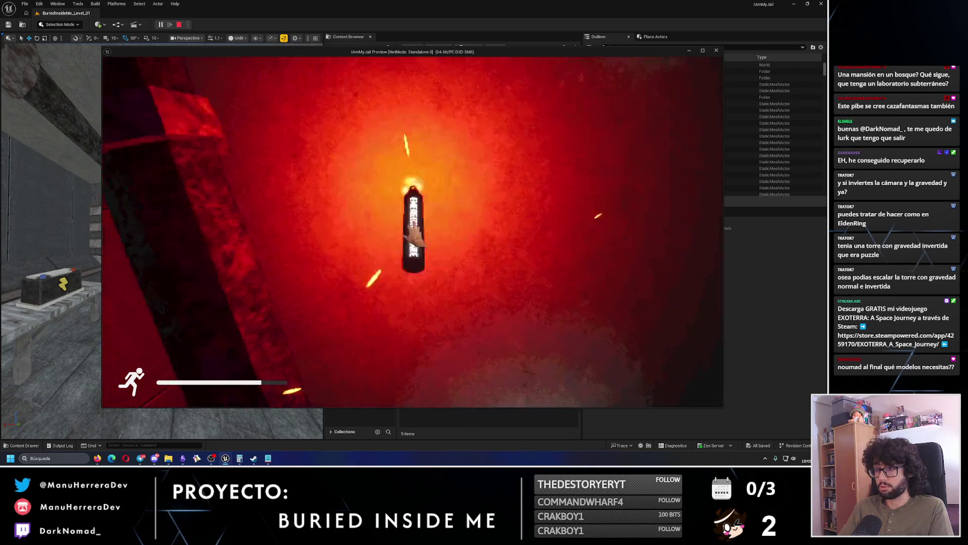
click(412, 232)
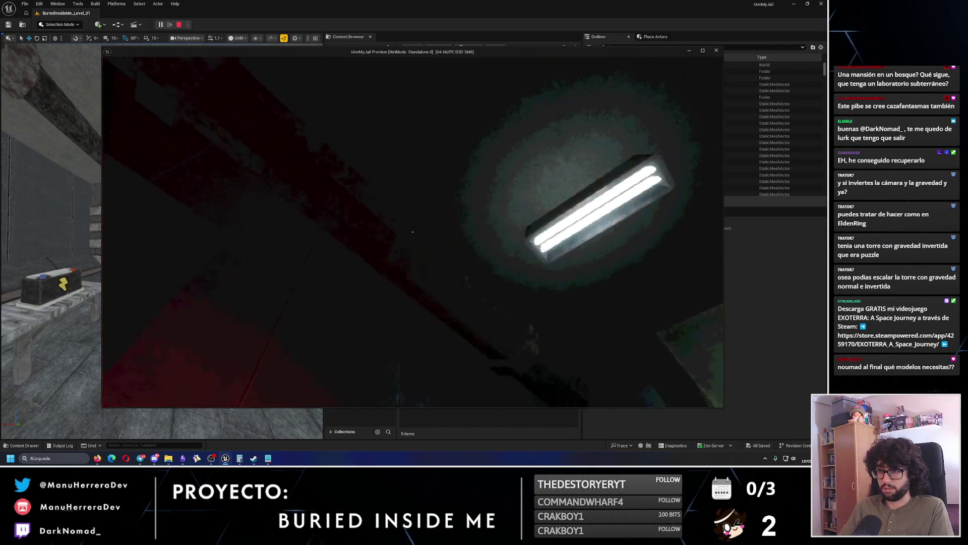
key(Escape)
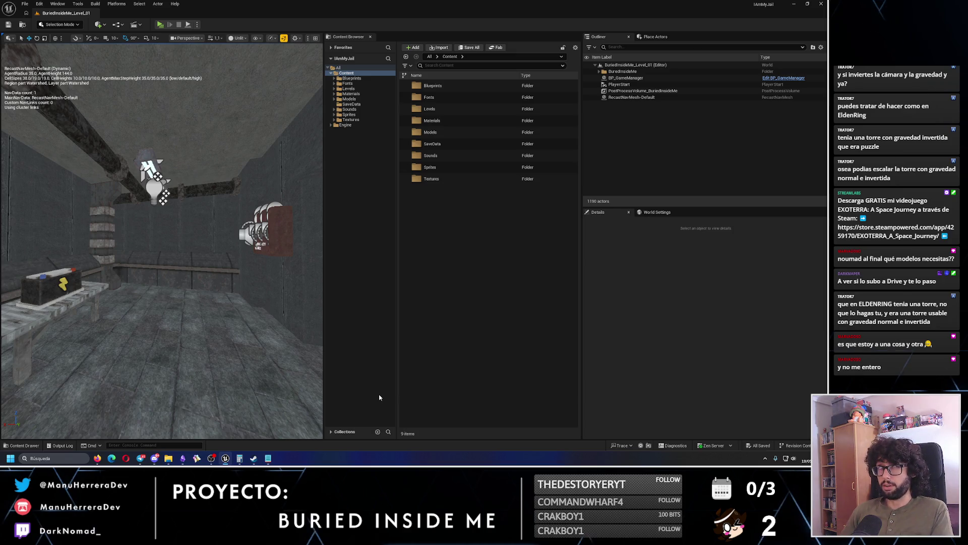
mouse_move(211, 302)
mouse_down()
mouse_move(182, 273)
mouse_move(138, 313)
mouse_up()
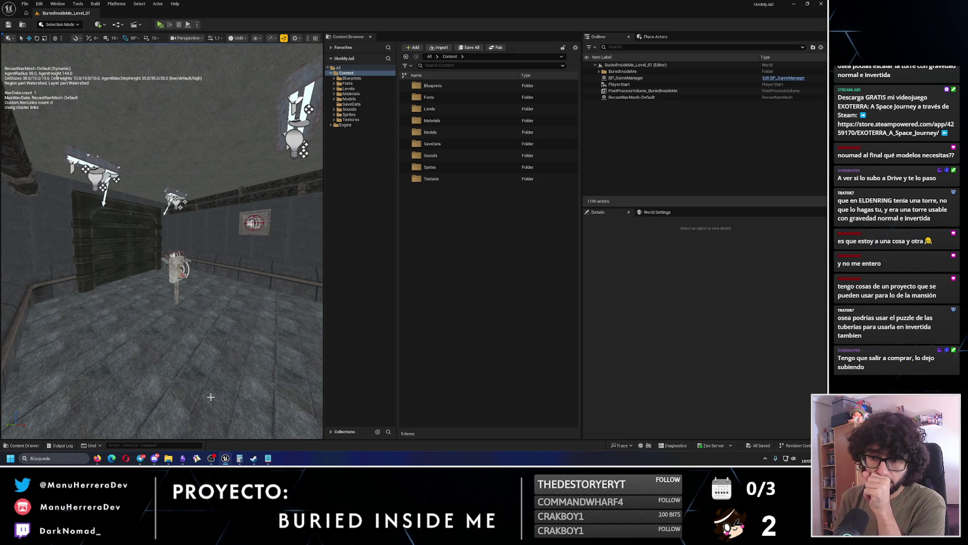
click(184, 459)
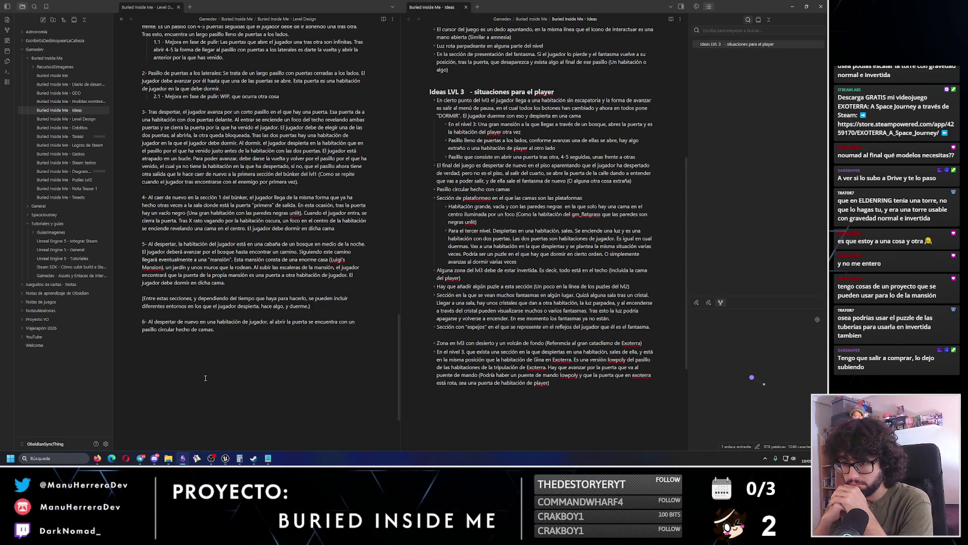
- Delete the circular corridor of beds from point 6 so it ends 'se encuentra...', then minimize Obsidian
mouse_move(205, 378)
mouse_down()
mouse_move(309, 322)
mouse_move(339, 323)
mouse_up()
key(BackSpace)
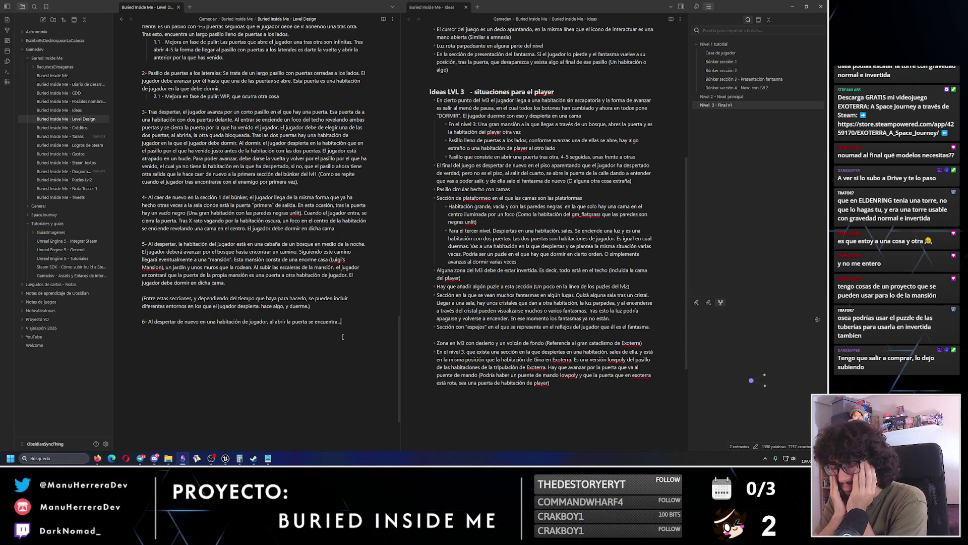
click(793, 6)
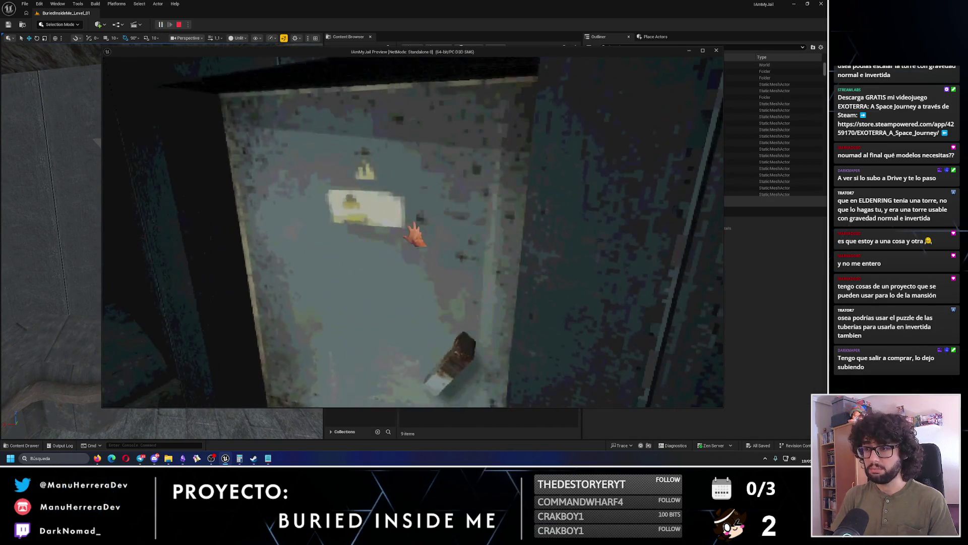
- Stop the test play and select the bunker door BP_BunkerDoorWithArc_1 in the viewport
key(Escape)
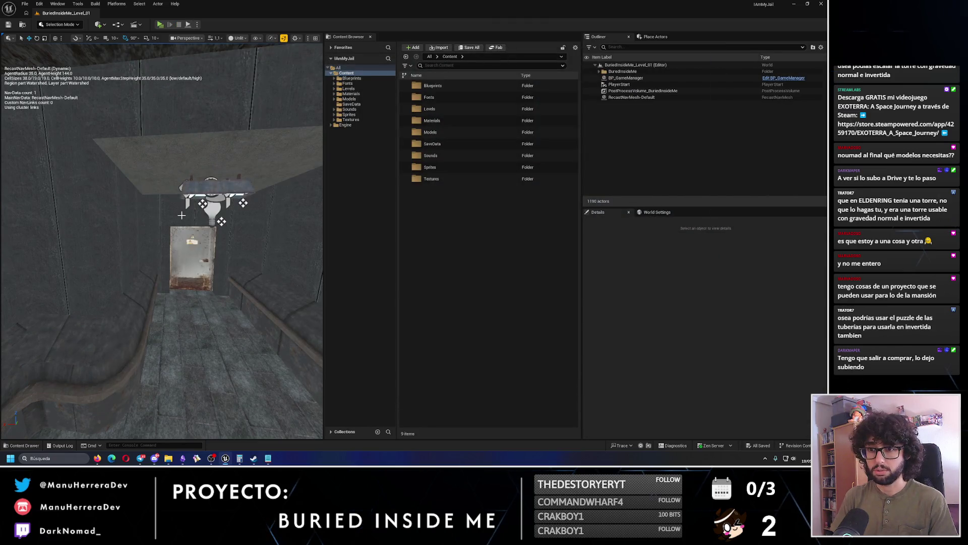
click(189, 215)
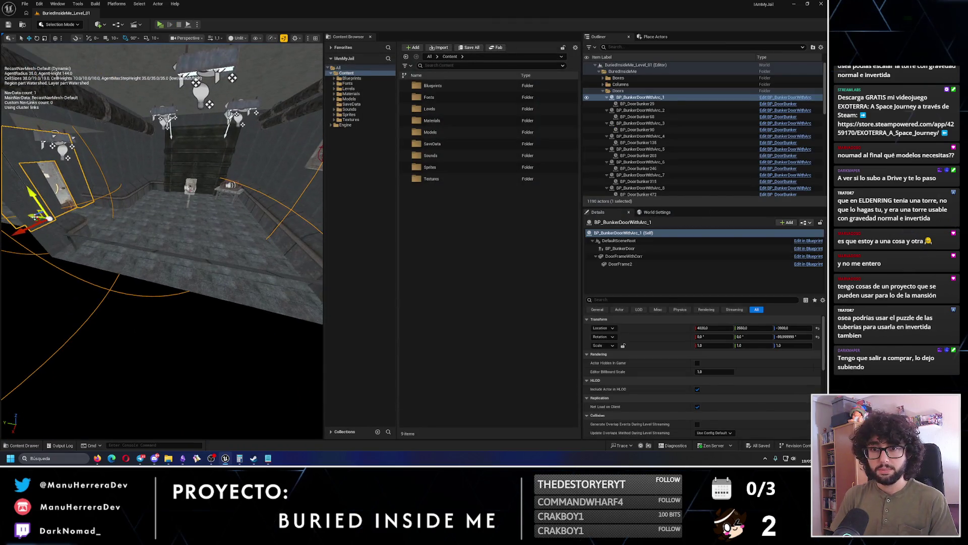
- Duplicate the bunker door, raising the copy about 300 units and shifting it along X
mouse_move(91, 217)
mouse_down()
mouse_move(132, 188)
mouse_move(126, 181)
mouse_move(128, 191)
mouse_up()
key(e)
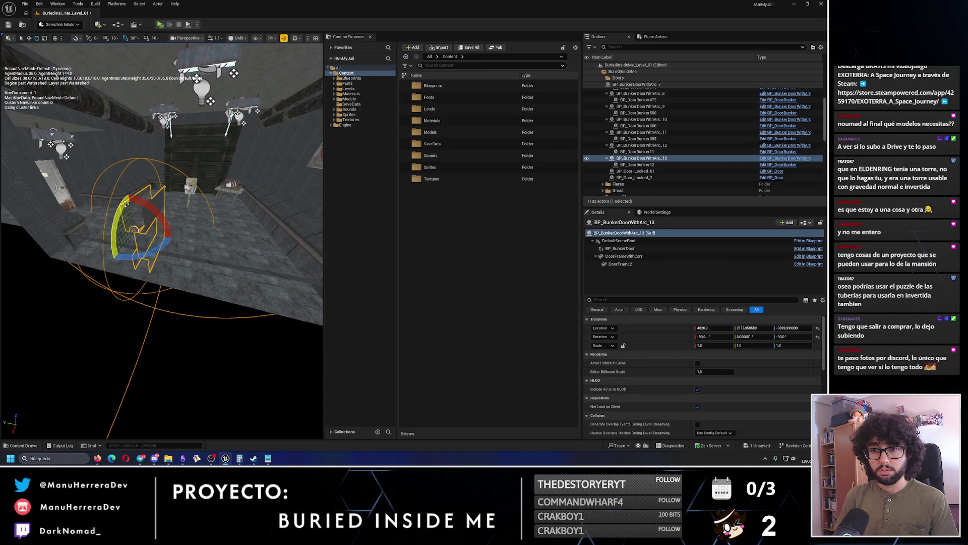
key(w)
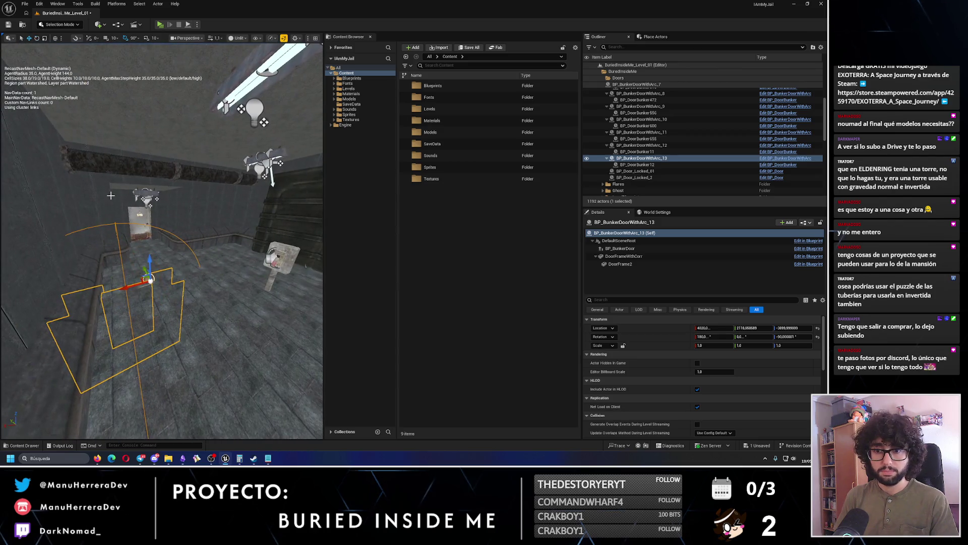
drag(150, 260, 136, 132)
drag(150, 172, 185, 174)
- Test-play the level with the raised copy, then delete the copy and save the level
click(160, 25)
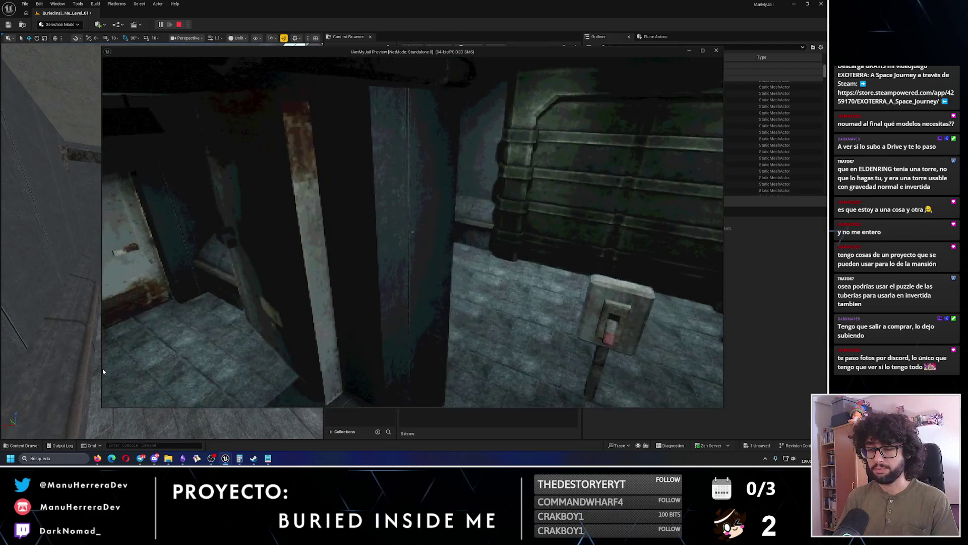
key(Escape)
key(Delete)
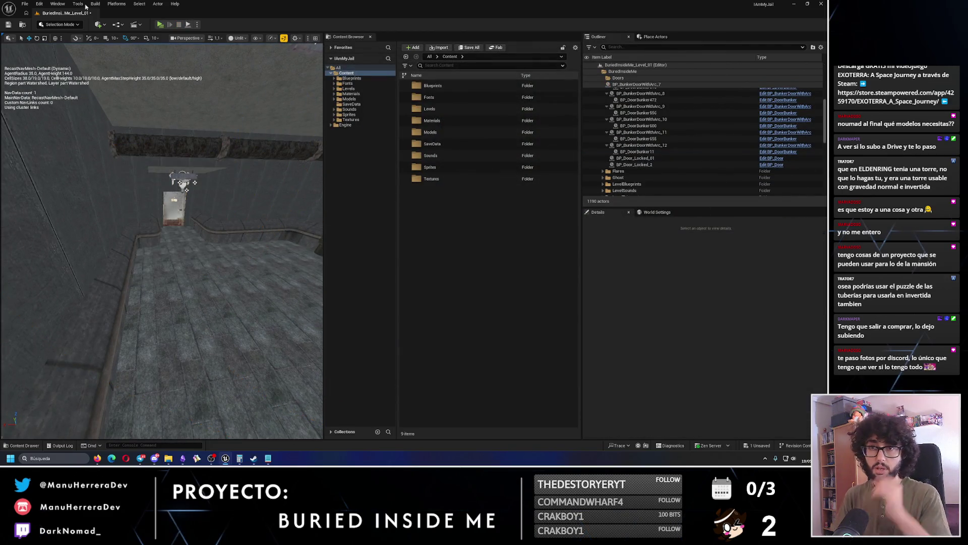
click(8, 24)
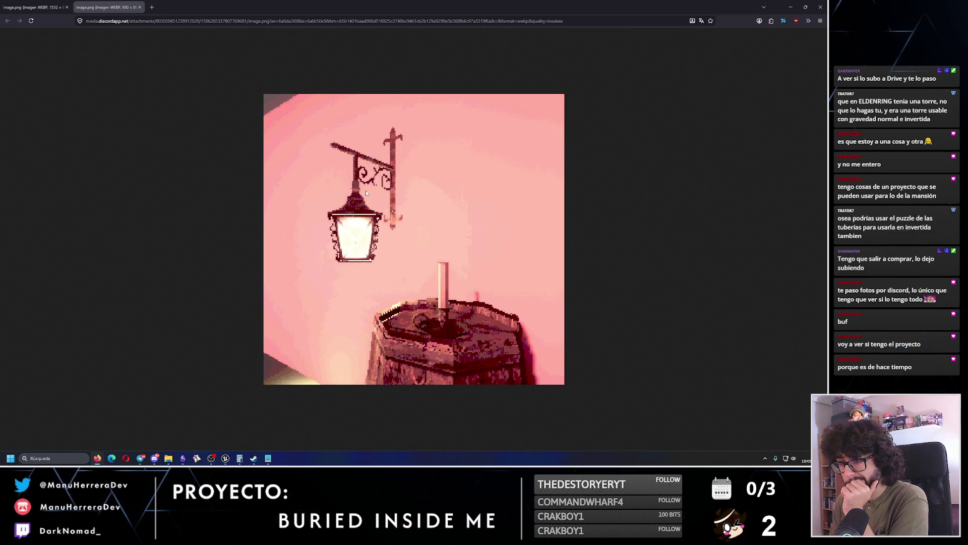
- Leave the lantern image and bring the Obsidian Level Design and Ideas notes back up
key(alt+Tab)
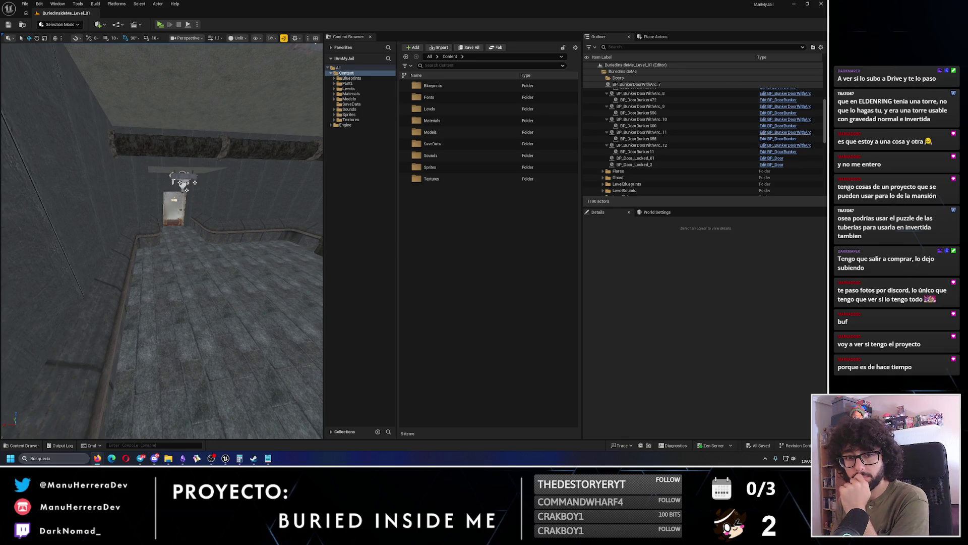
click(183, 458)
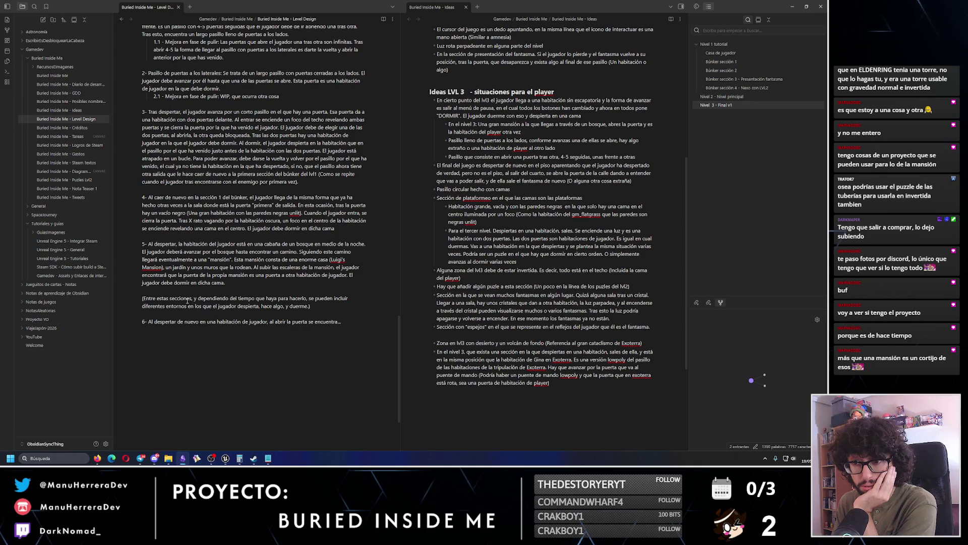
- Append '(Sección invertida con puzle?)' to point 6 of the Level Design note, then return to Unreal
mouse_move(232, 283)
mouse_down()
mouse_move(152, 242)
mouse_move(134, 108)
mouse_up()
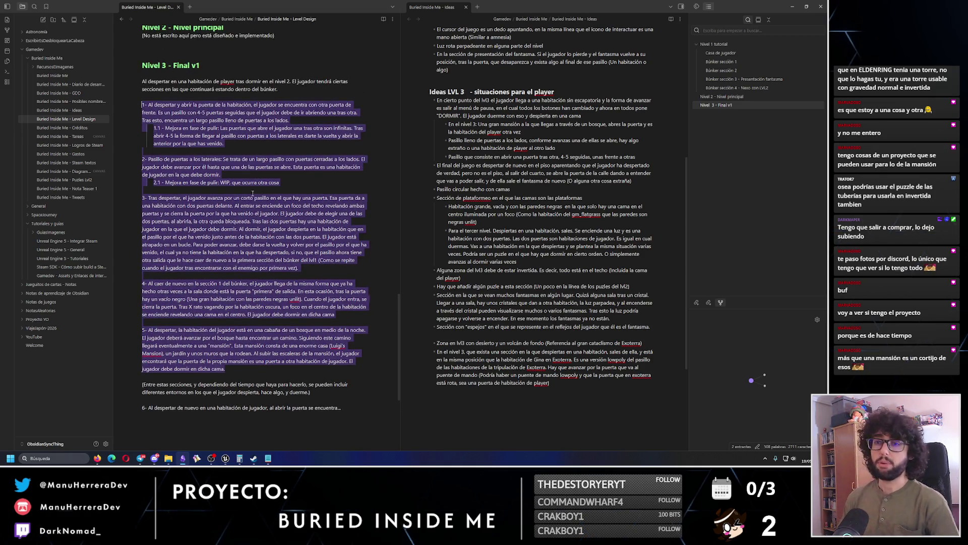
scroll(252, 193, down, 1)
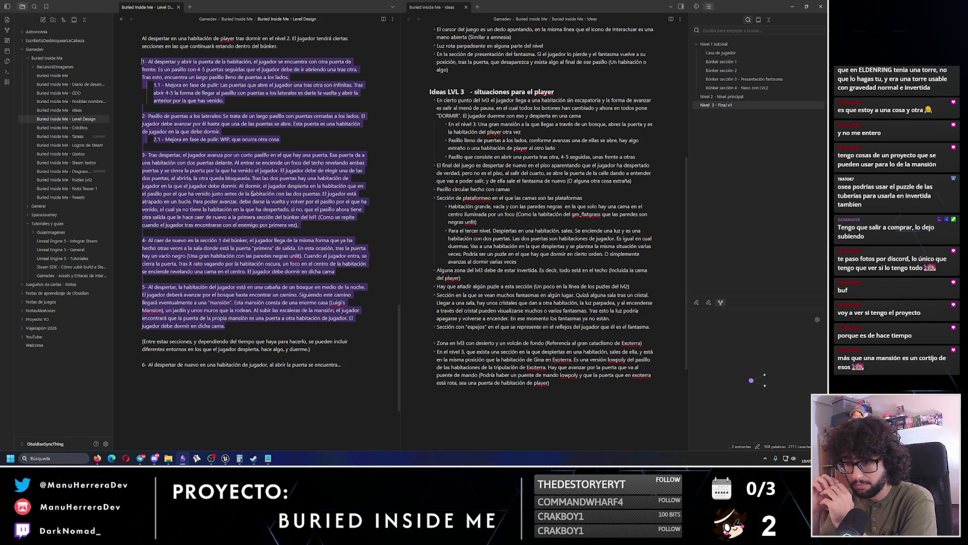
click(347, 364)
text((Sección ivertida)
key(BackSpace)
key(BackSpace)
key(BackSpace)
text(nvert)
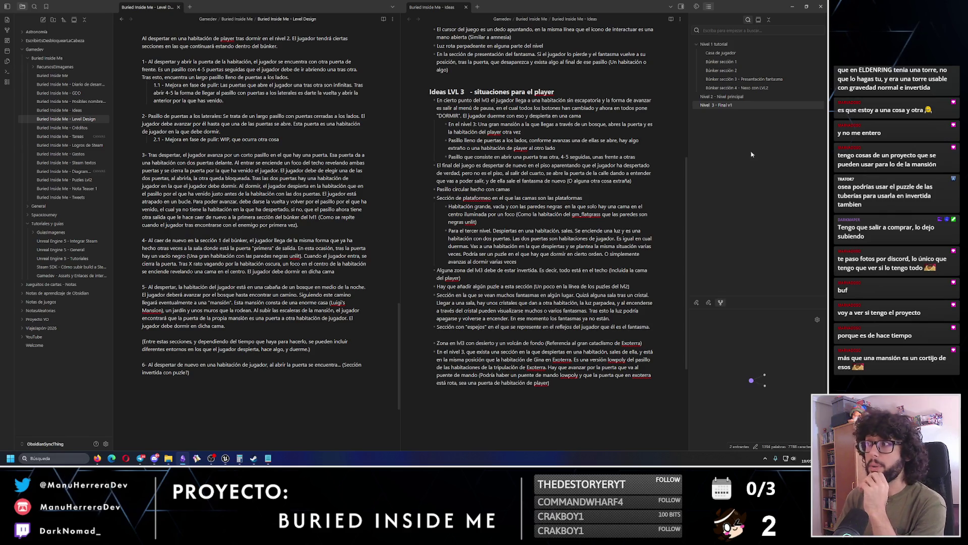
key(alt+Tab)
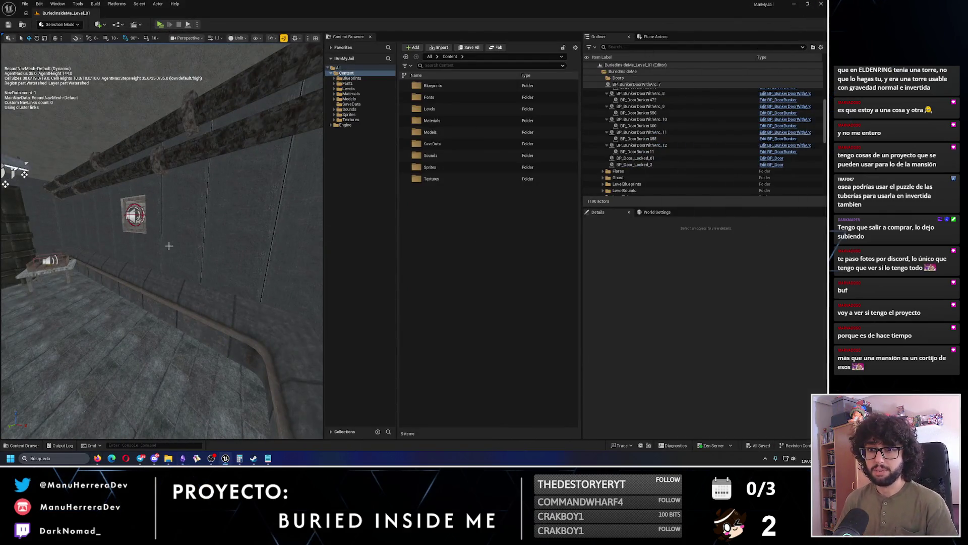
- Select and frame Level_01_03_Structure, tilt the view toward its ceiling, then go back to Obsidian
click(225, 242)
key(f)
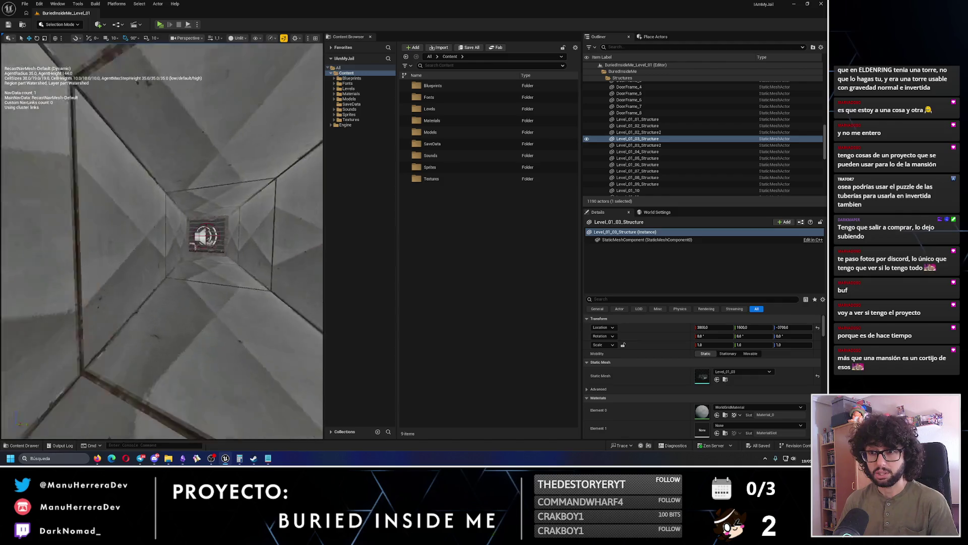
drag(162, 251, 162, 251)
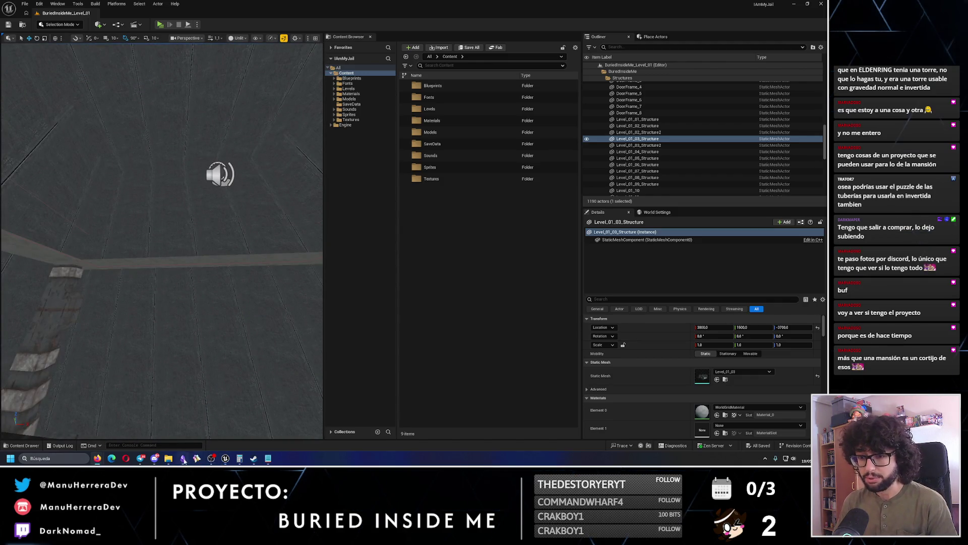
click(182, 458)
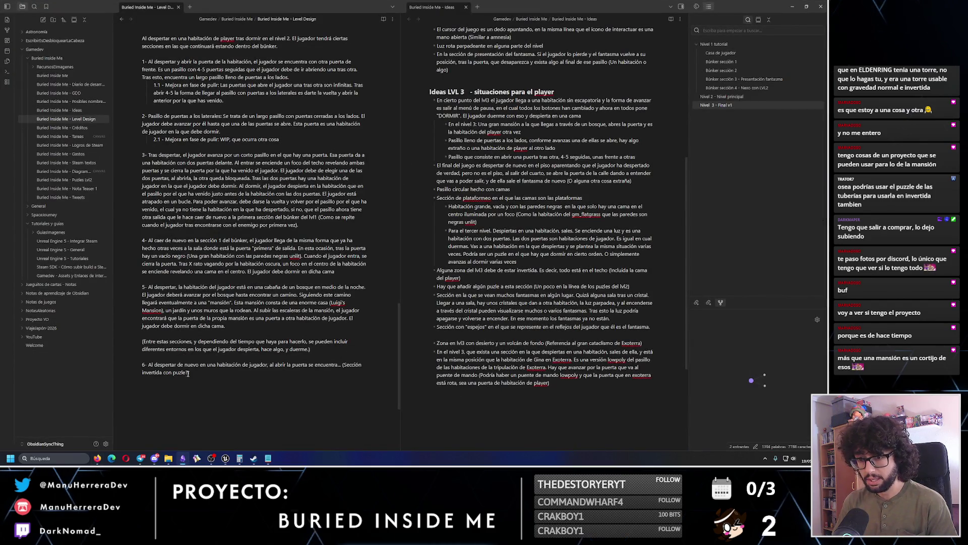
- Lengthen point 6's aside: the inverted section's end goes back up to 'la sección de inicio'
click(162, 372)
text(en el que el final es)
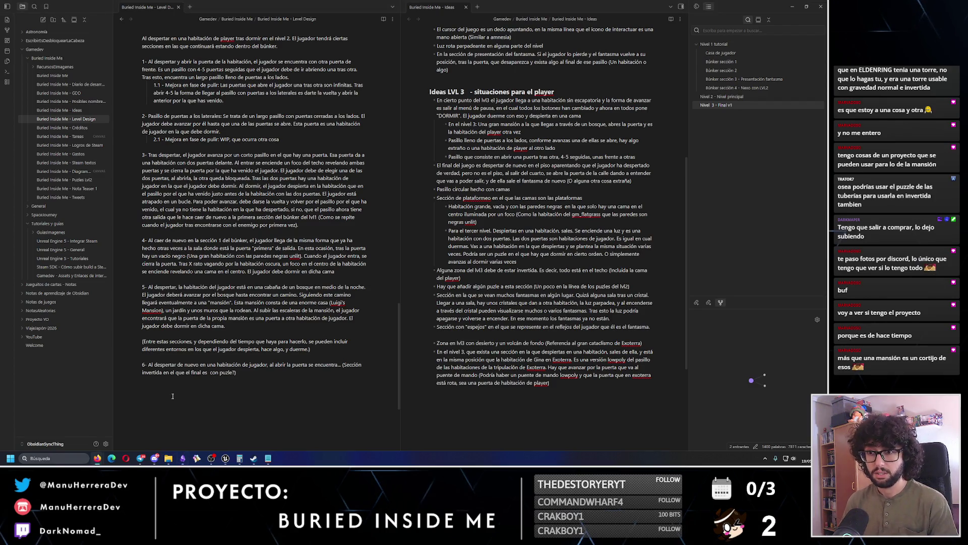
click(205, 375)
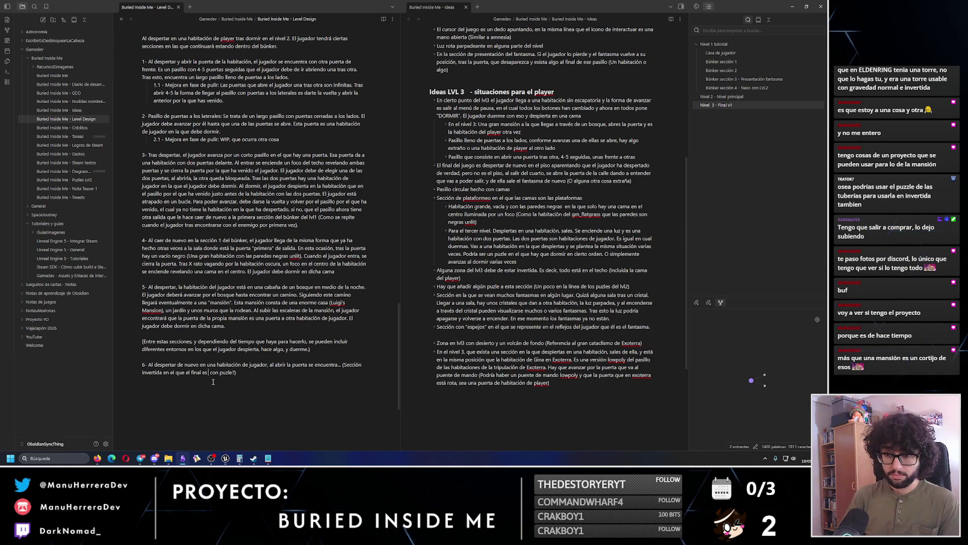
text(volver hacia arriba )
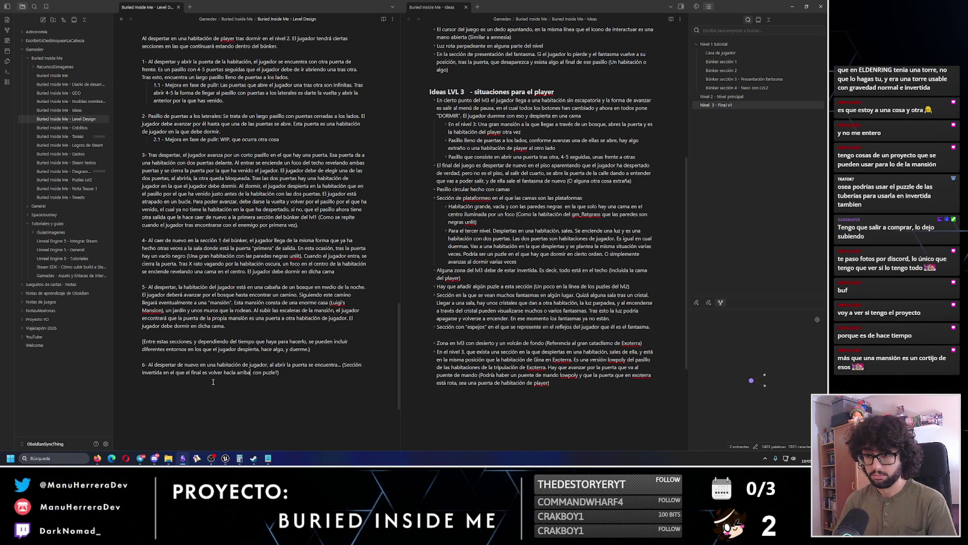
text( on la sección de inicio  con)
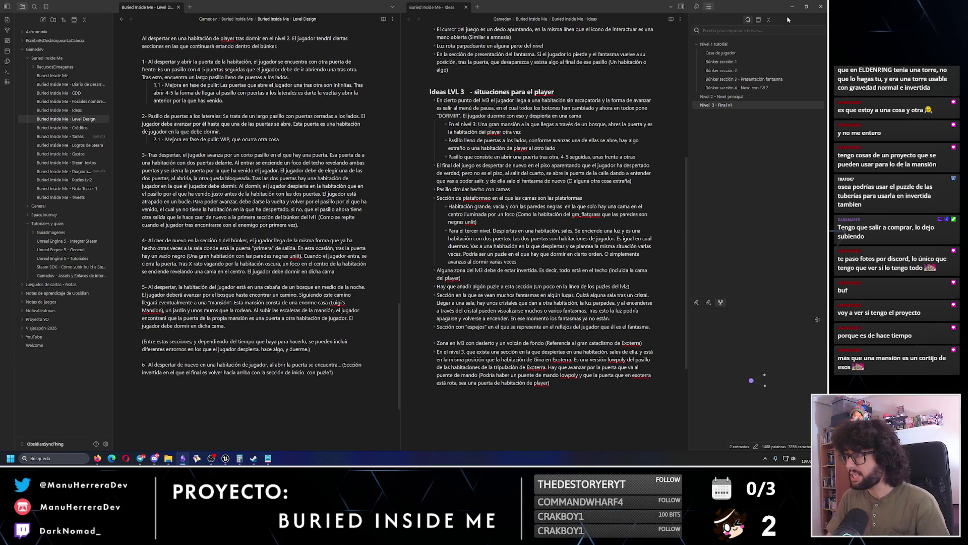
key(alt+Tab)
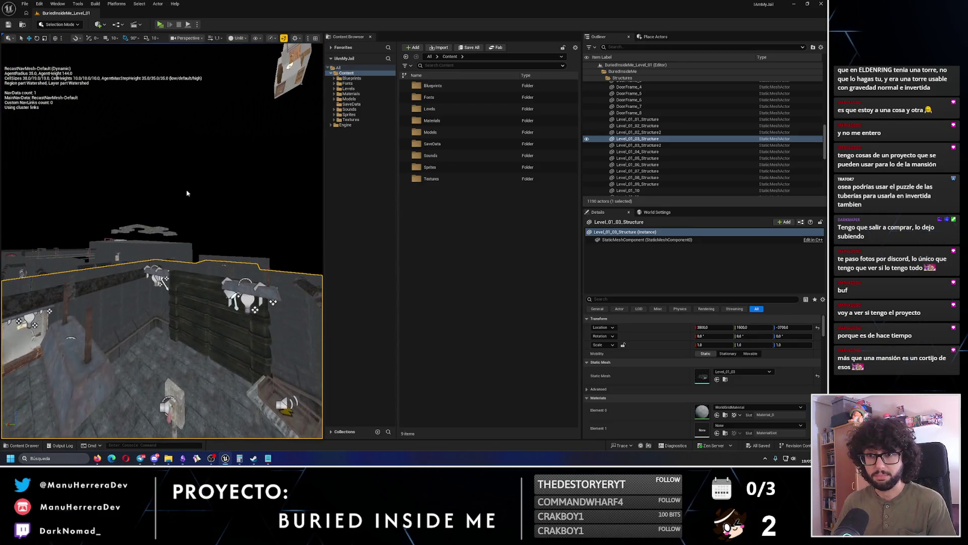
- Deselect, look around the level's rooms, collapse the BuriedInsideMe Outliner folder, and return to Obsidian
key(Escape)
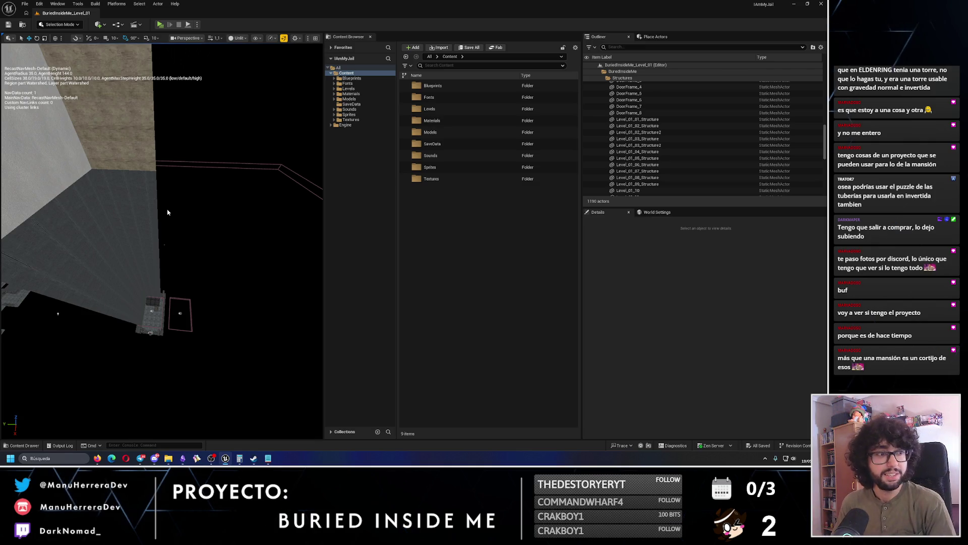
mouse_move(107, 195)
mouse_down()
mouse_move(114, 267)
mouse_move(76, 204)
mouse_up()
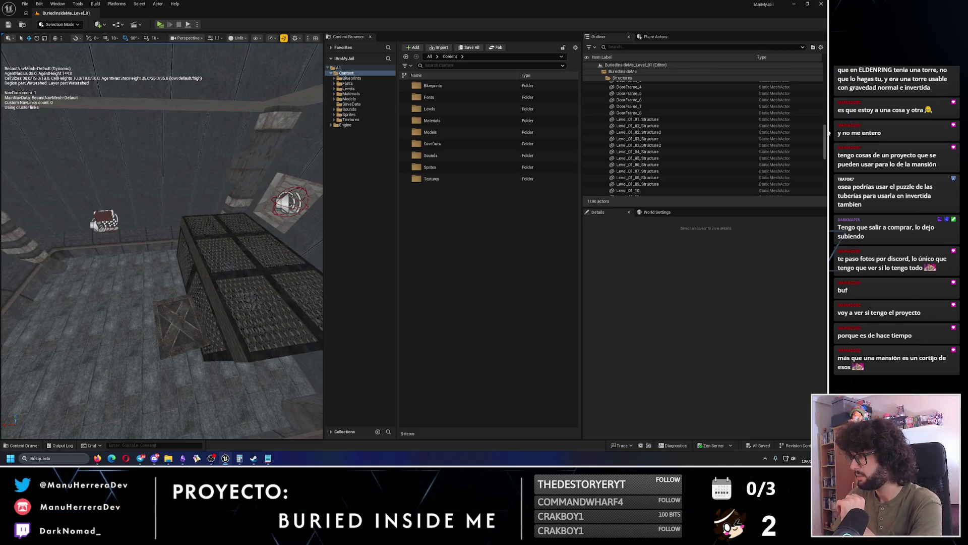
drag(825, 141, 806, 44)
click(600, 71)
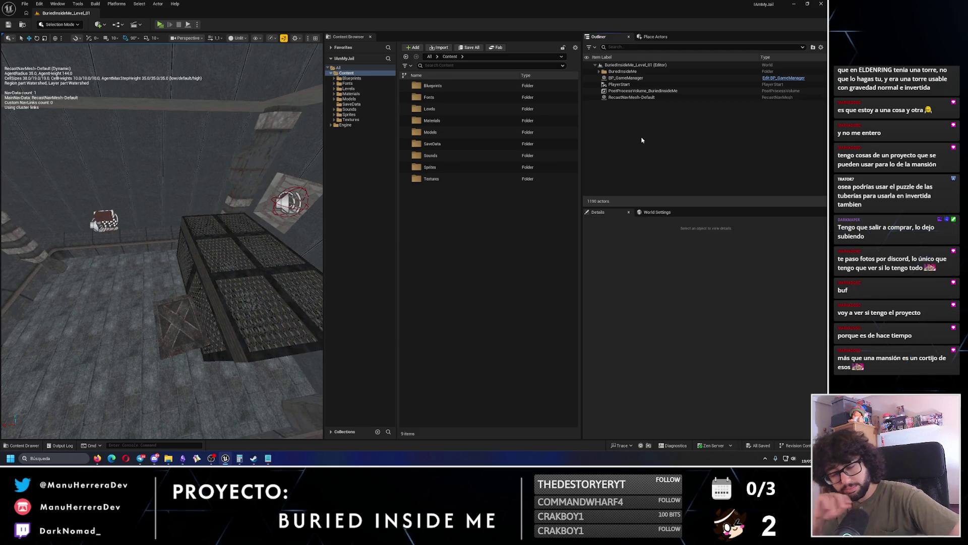
click(182, 459)
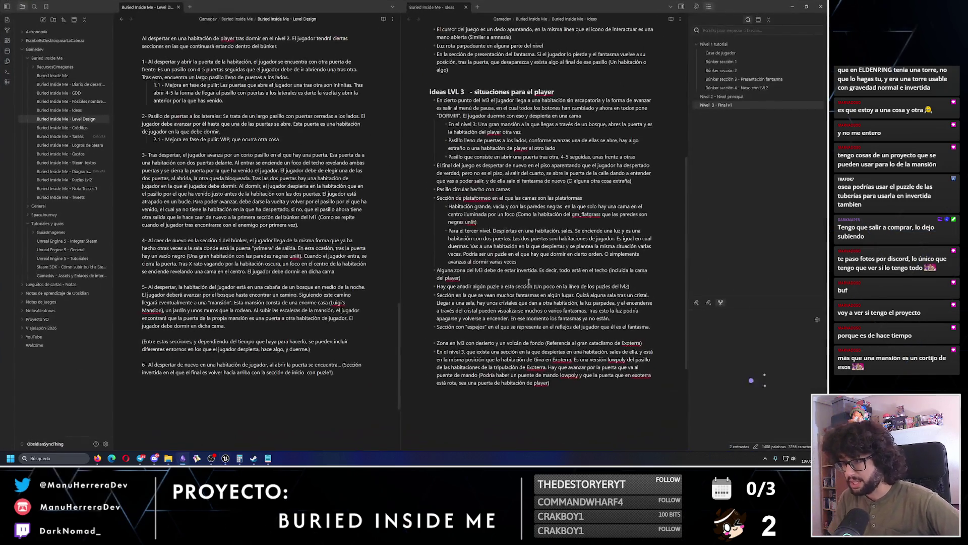
- Place the cursor on an empty line below the mirrors bullet in the Ideas note
click(581, 389)
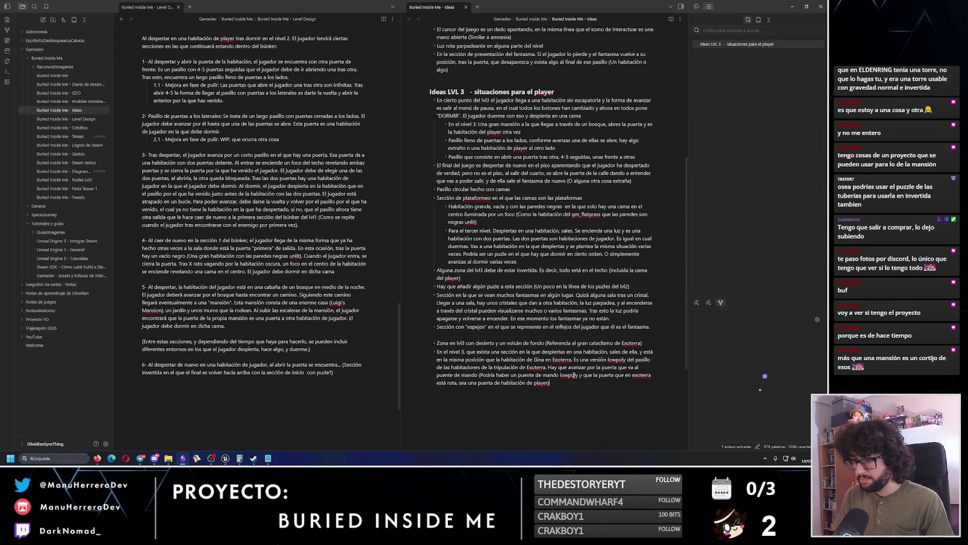
click(503, 327)
key(Return)
key(ctrl+z)
click(597, 336)
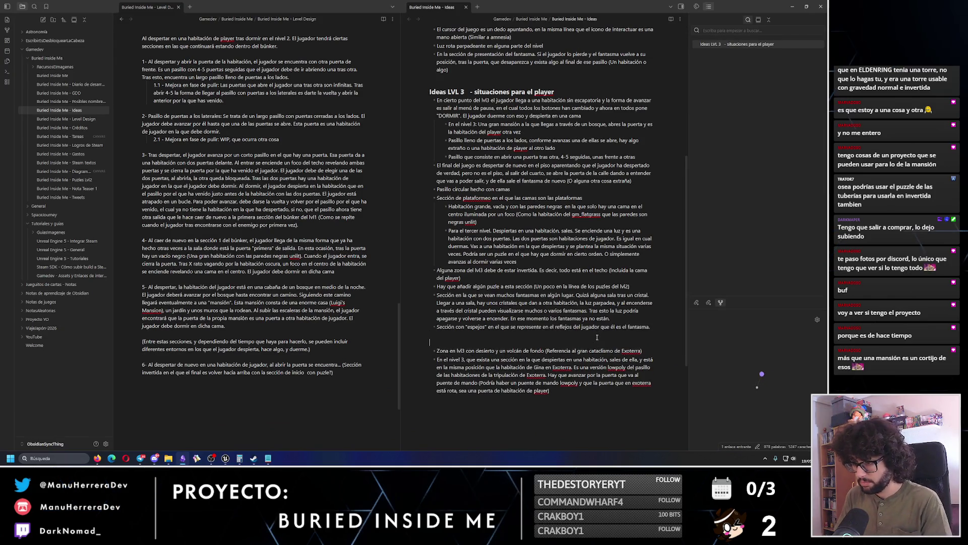
- Write a bullet where the player defeats the ghost in an urn and makes it die somehow
text(- Se)
text(ón )
text(ue pl)
text(el player vencce)
key(BackSpace)
key(BackSpace)
key(BackSpace)
text(e"")
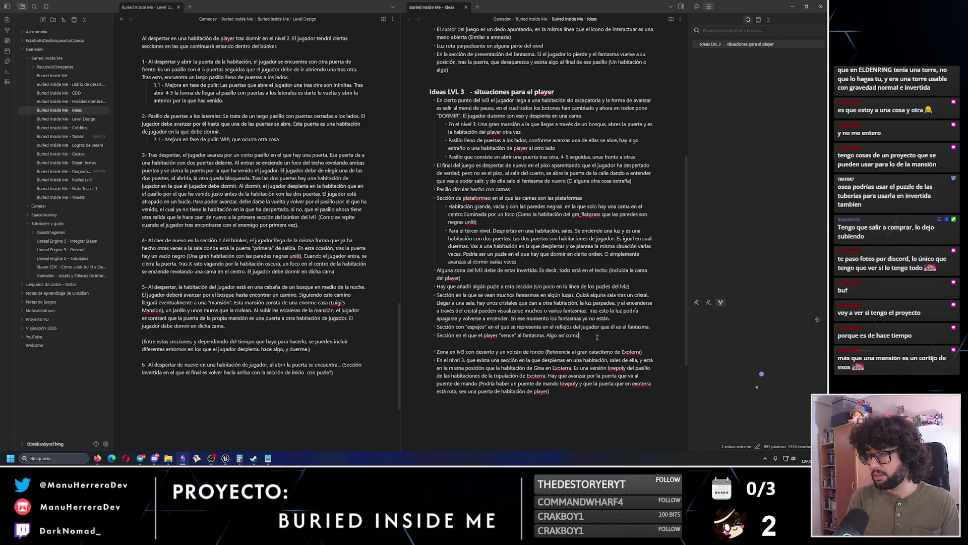
text(una urna y hacerlo)
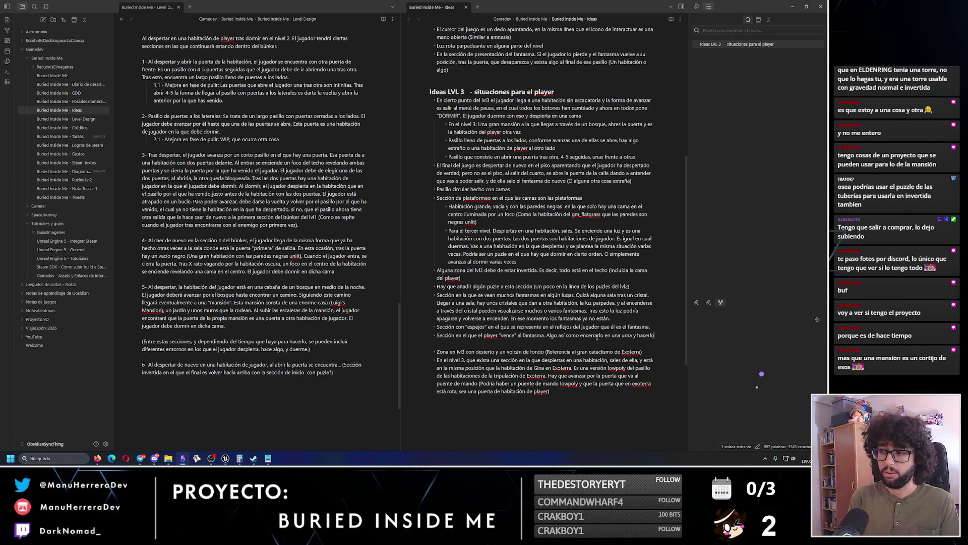
key(BackSpace)
key(BackSpace)
text( que mura de)
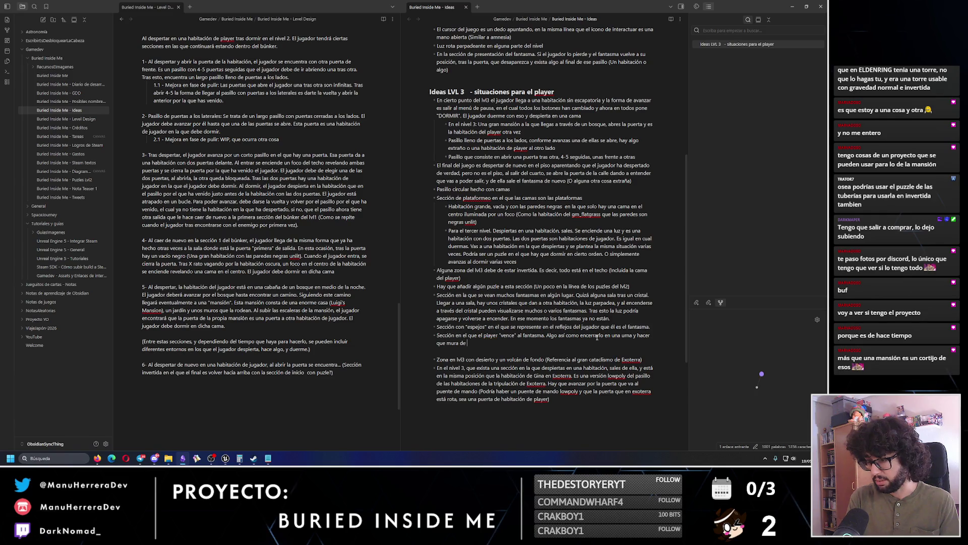
key(BackSpace)
key(BackSpace)
key(BackSpace)
text(era de alguna forma)
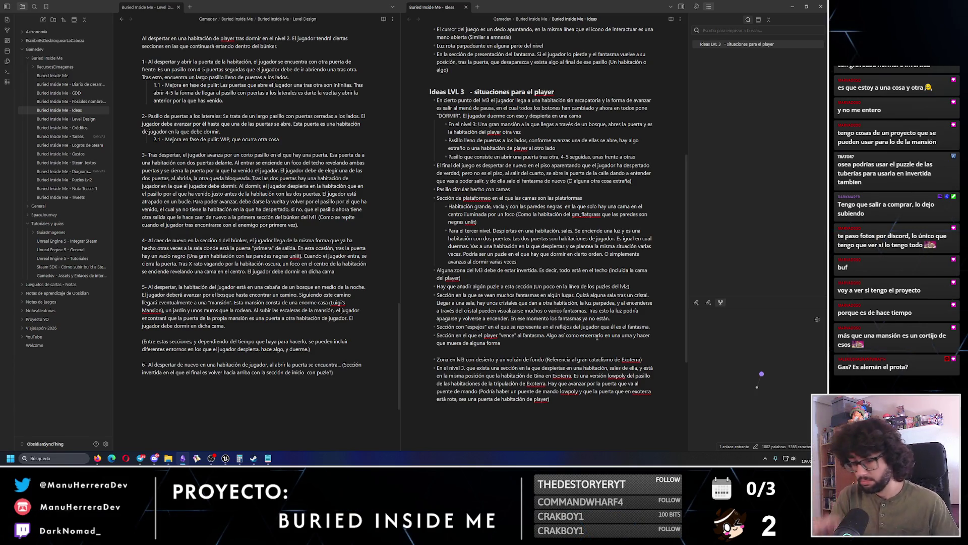
- Add the Quake 1 or 4 ending reference to the urn bullet
text(ás )
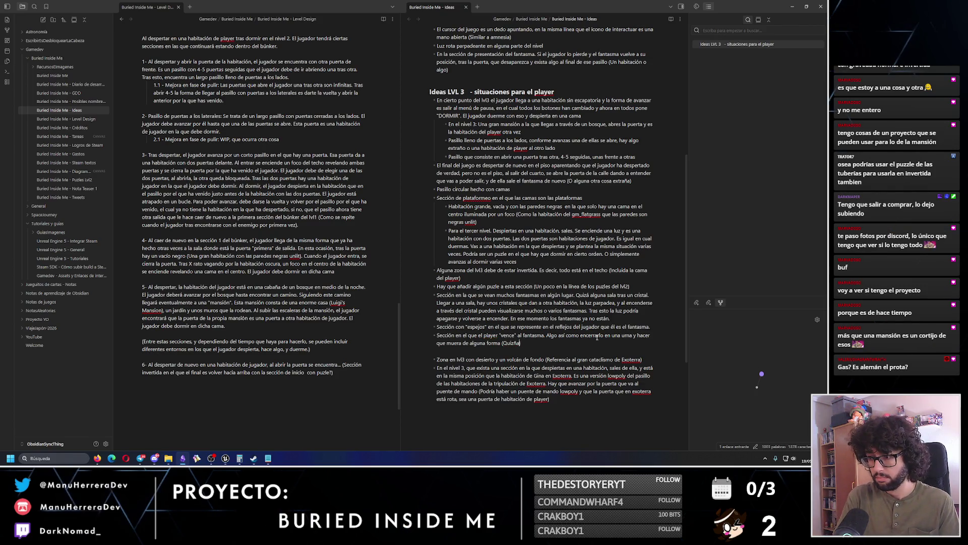
text(tm)
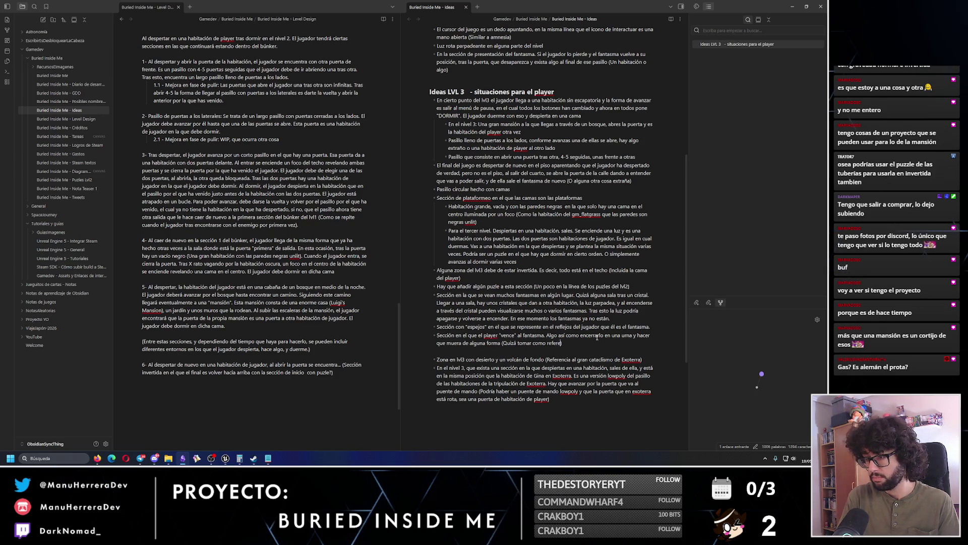
key(BackSpace)
text(fOu)
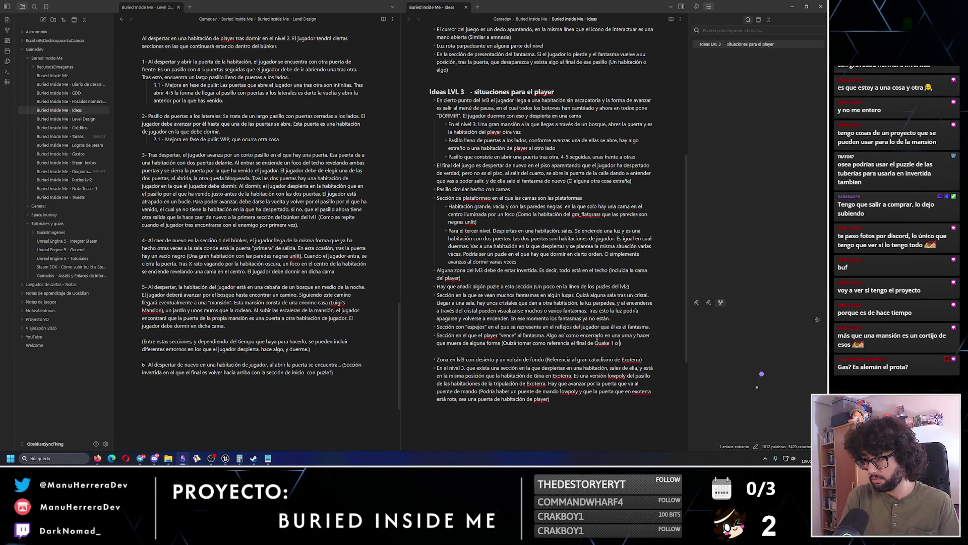
text(2))
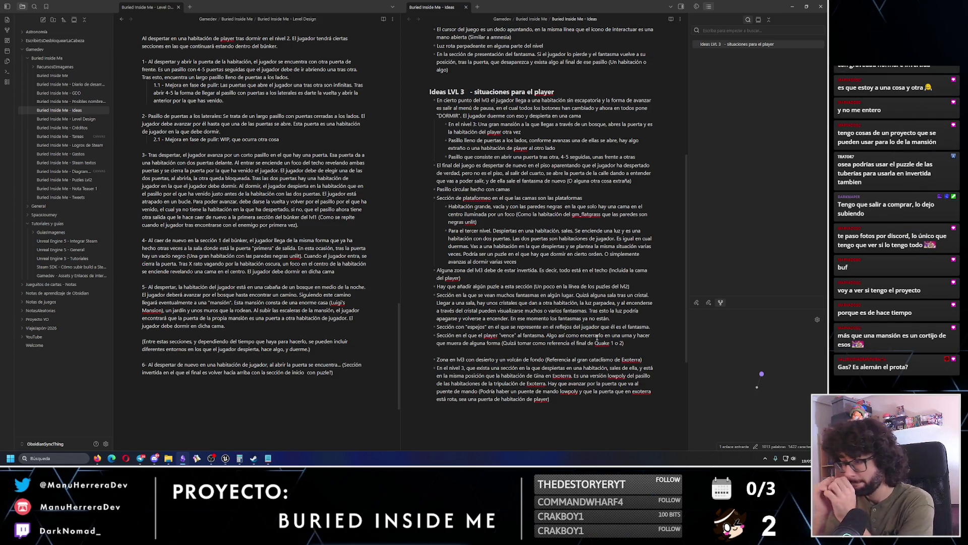
key(BackSpace)
text(4)
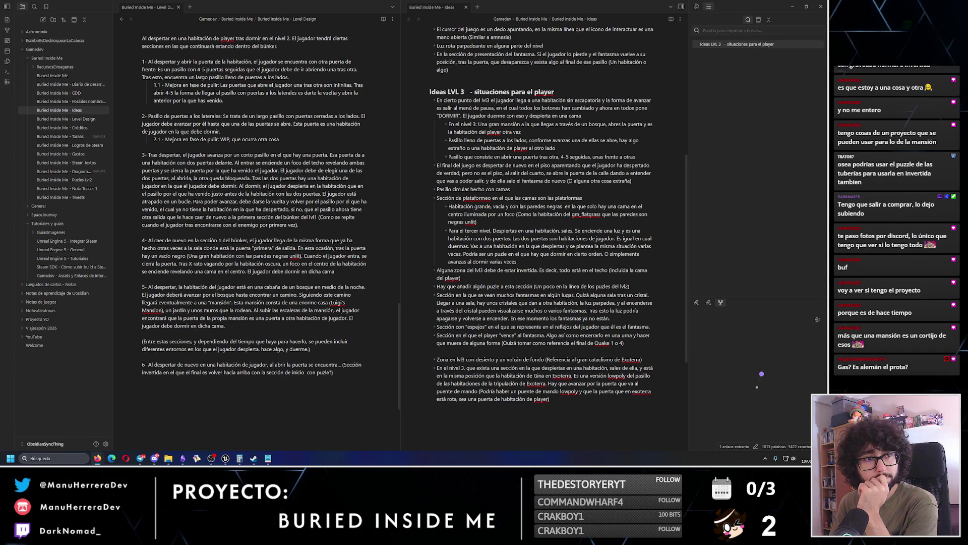
key(alt+Tab)
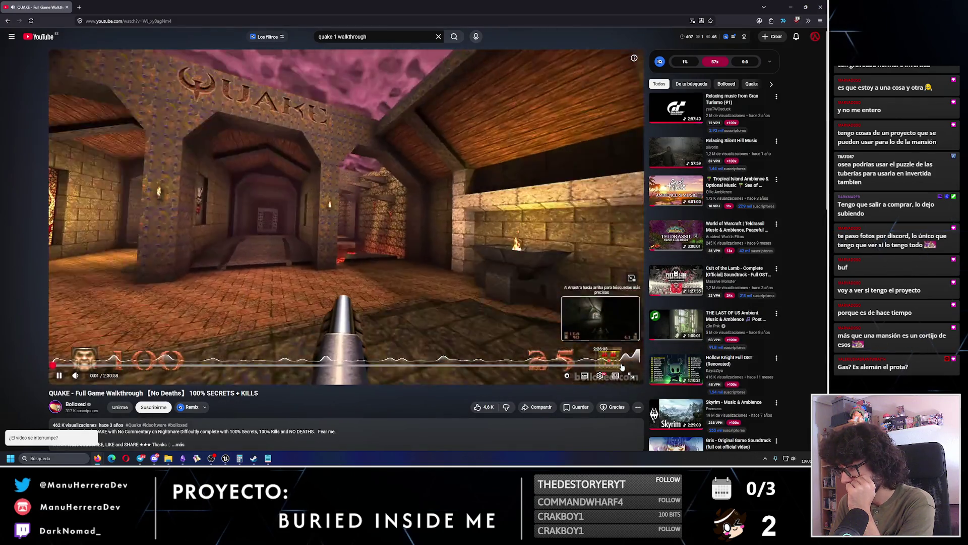
- Skim the Quake 1 walkthrough forward from about 2:28:53 to its ending and pause it
click(622, 365)
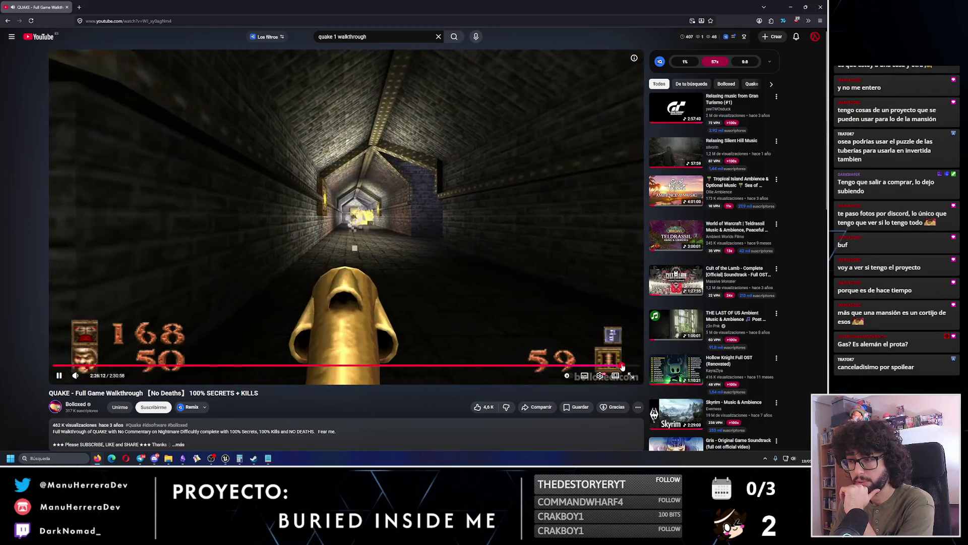
click(632, 365)
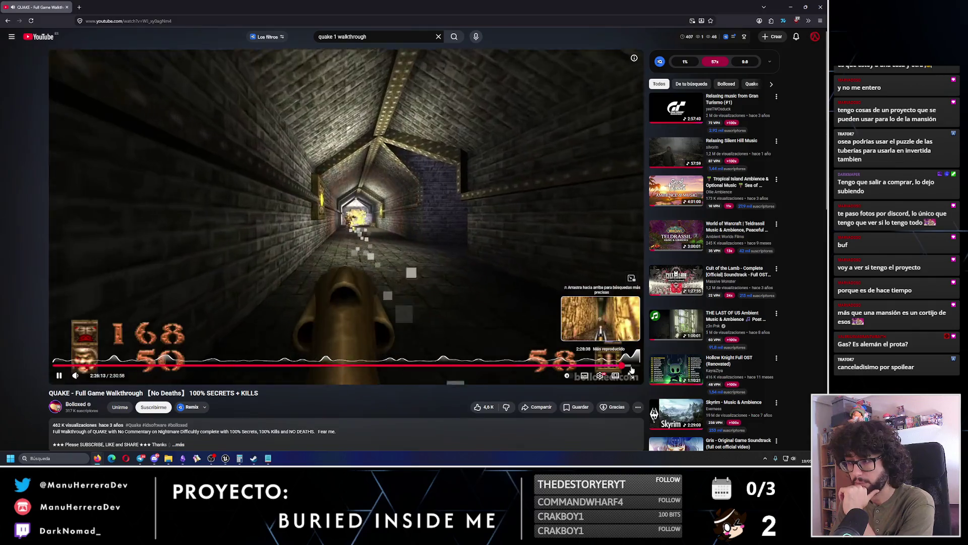
key(Right)
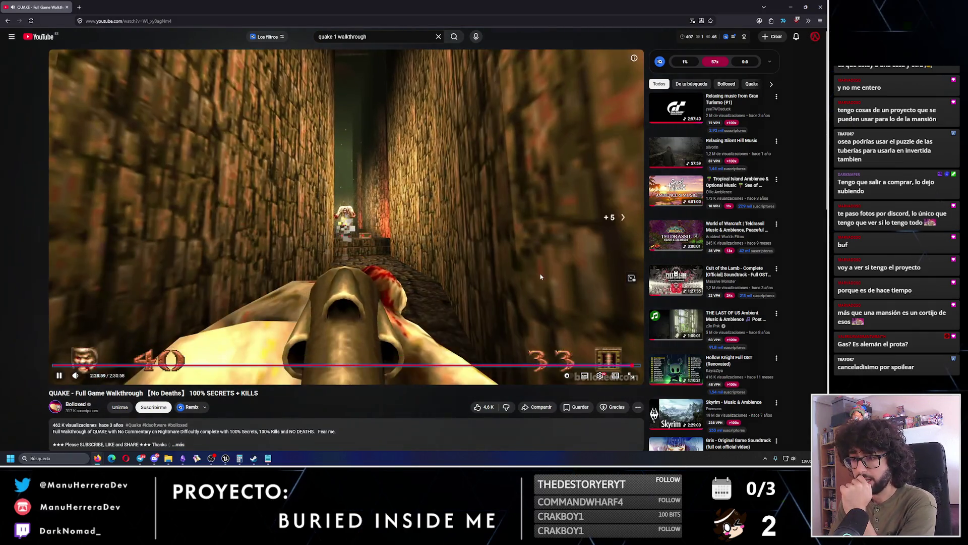
key(Right)
key(Right)
key(Right)
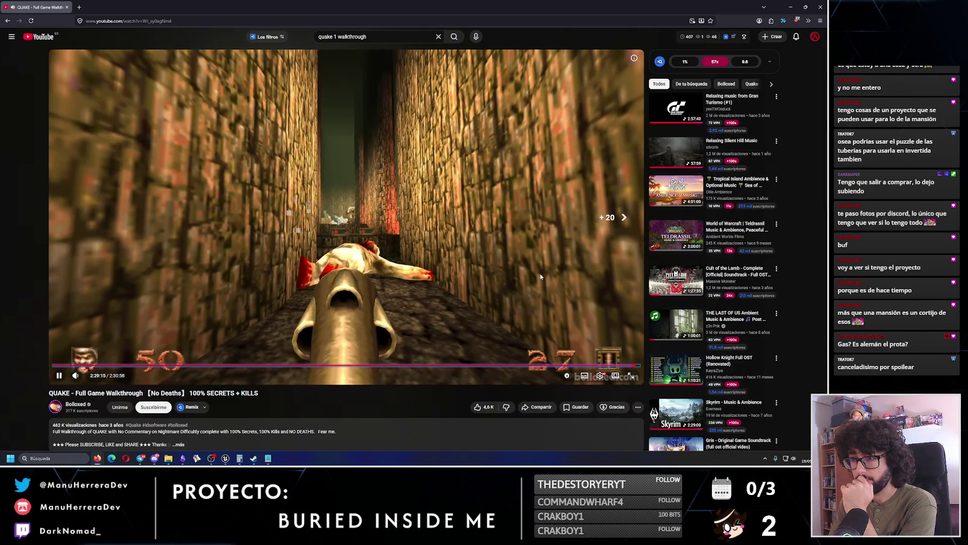
key(Right)
key(Right)
key(Right)
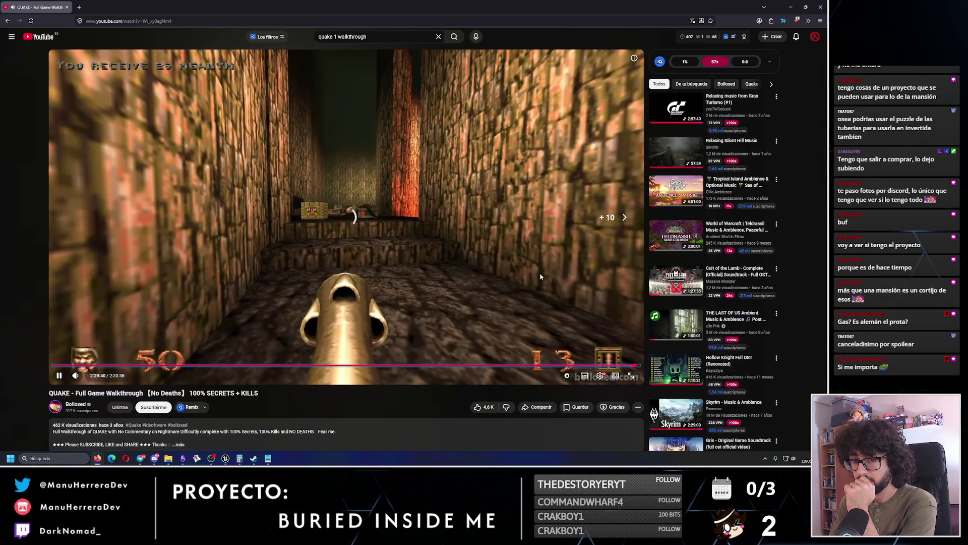
key(Right)
key(Right)
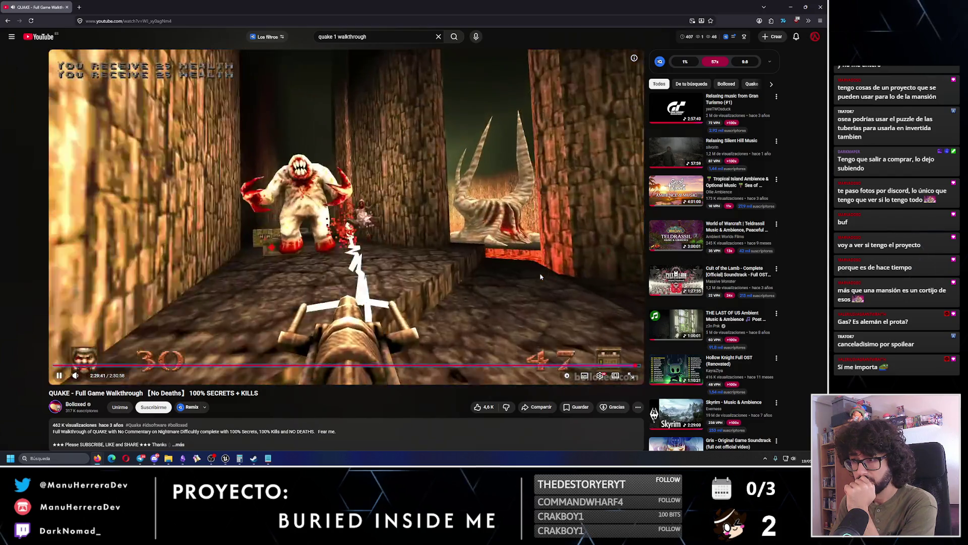
key(Right)
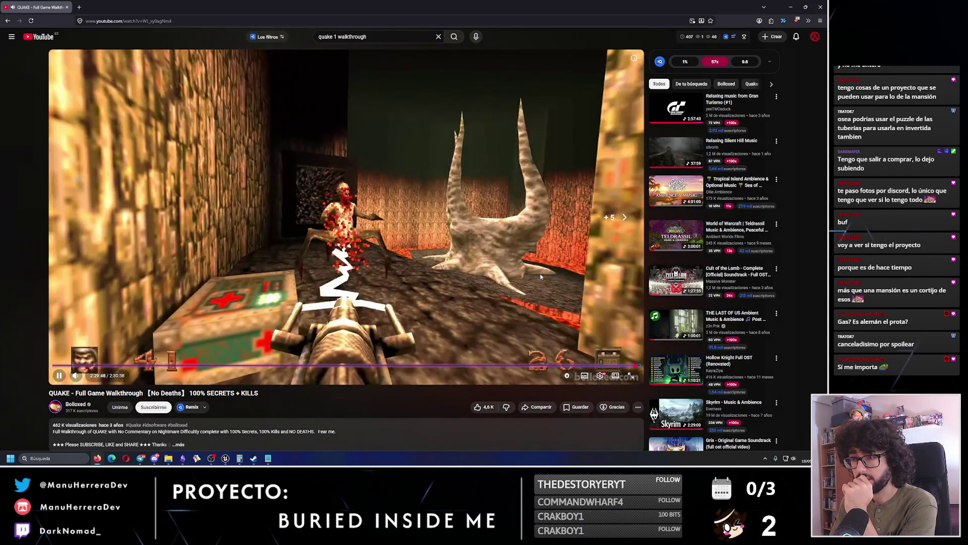
key(Right)
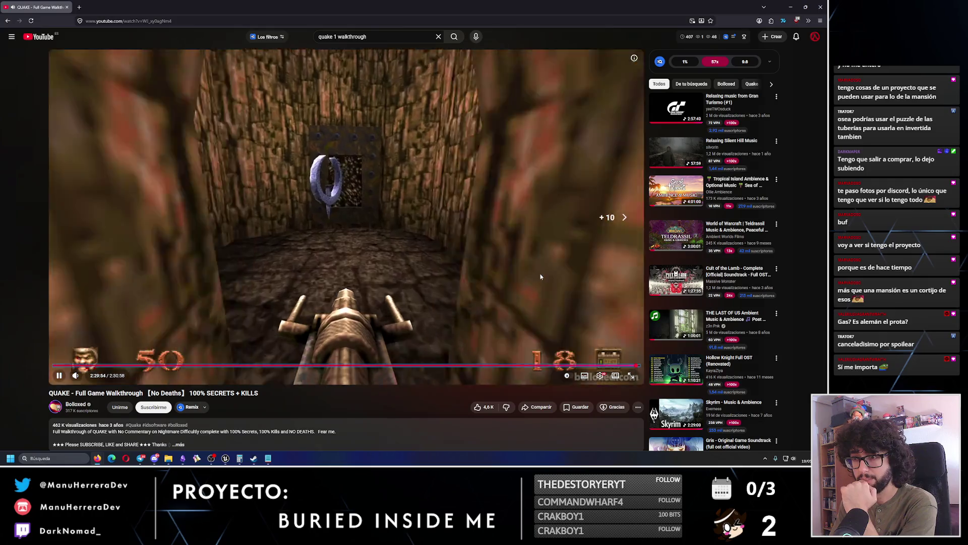
key(Right)
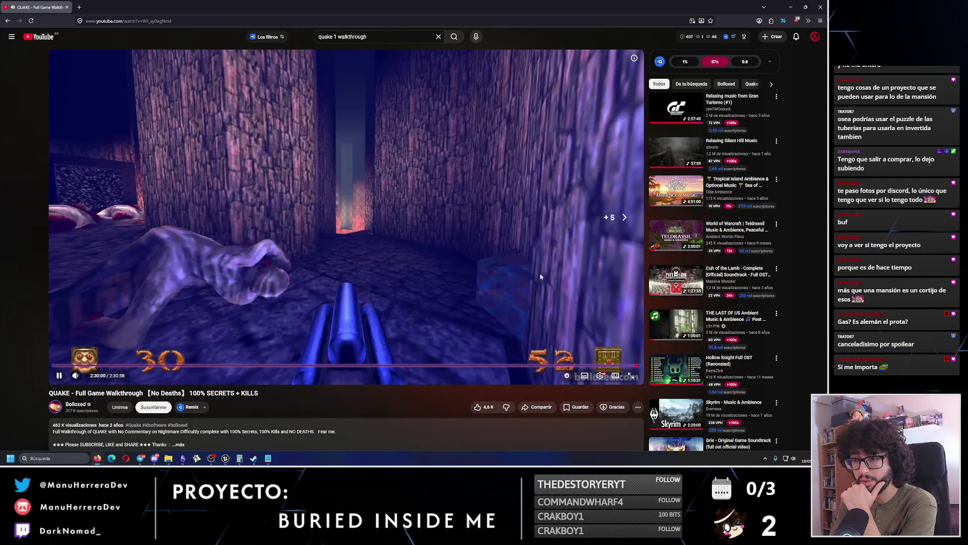
key(Right)
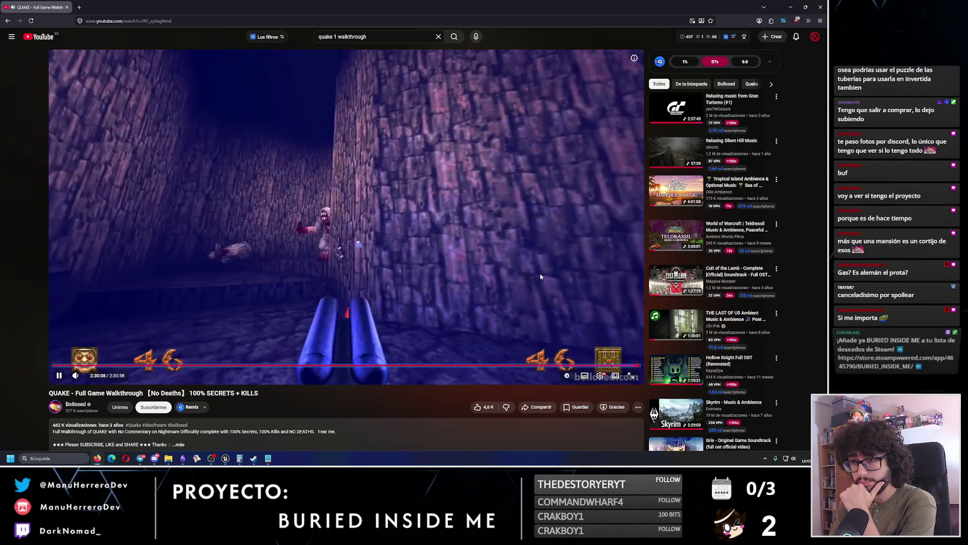
key(Right)
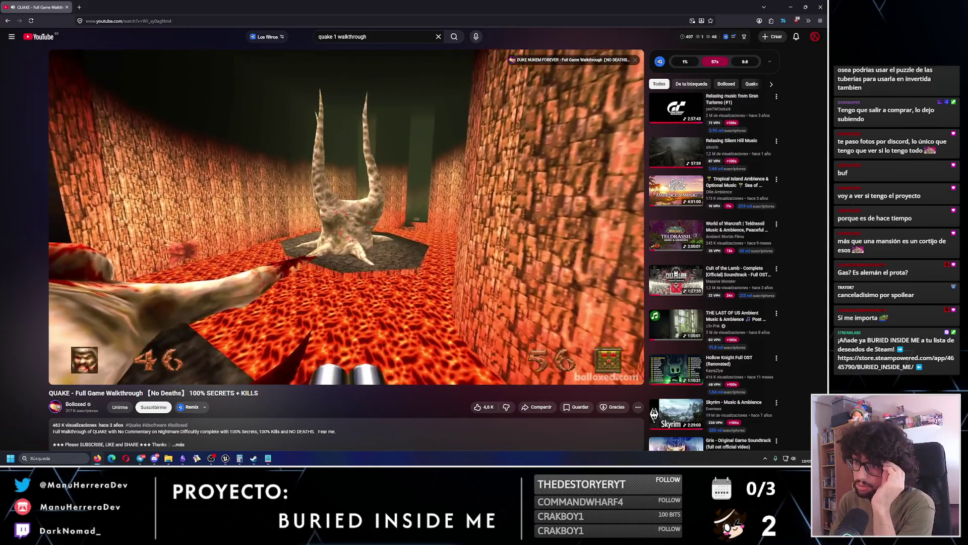
key(space)
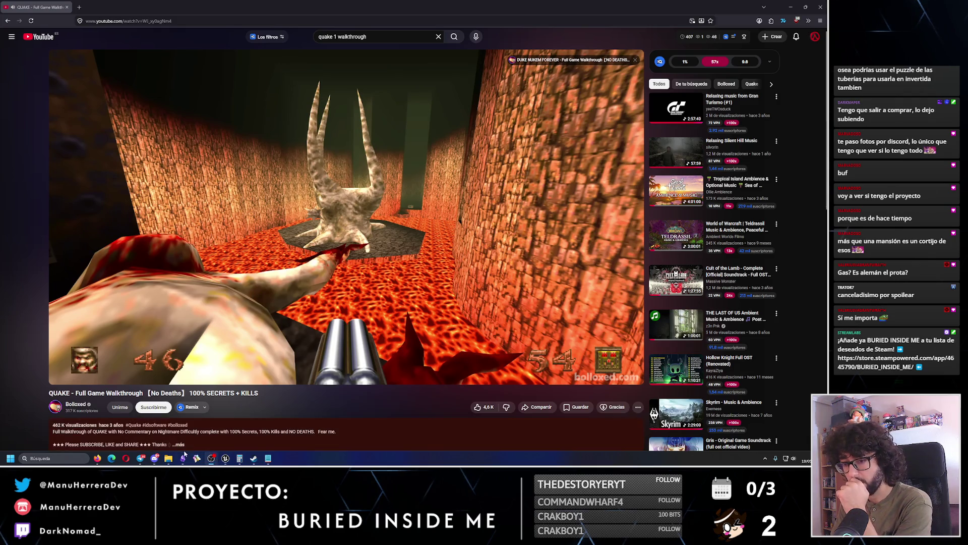
- Check the notes briefly, then search YouTube for 'quake 4 walkthrough'
click(184, 459)
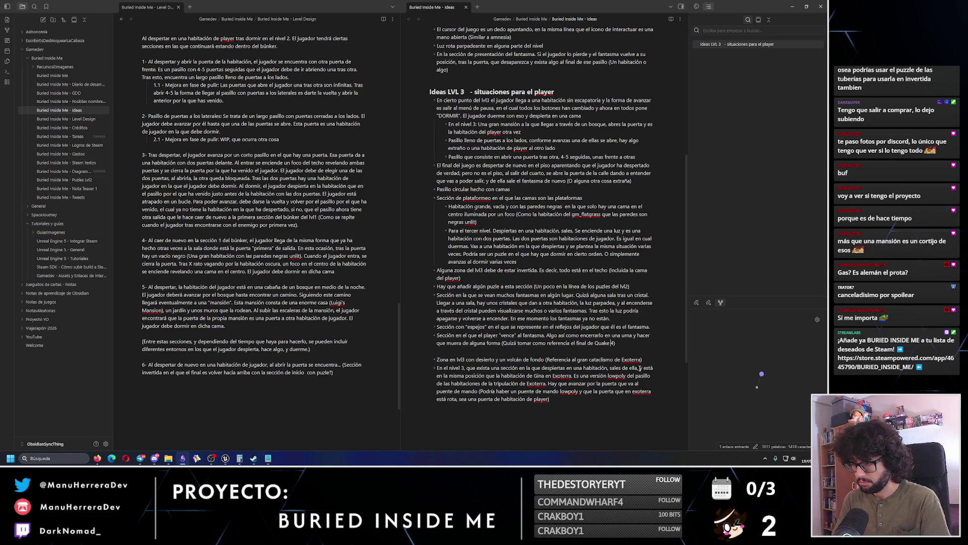
key(alt+Tab)
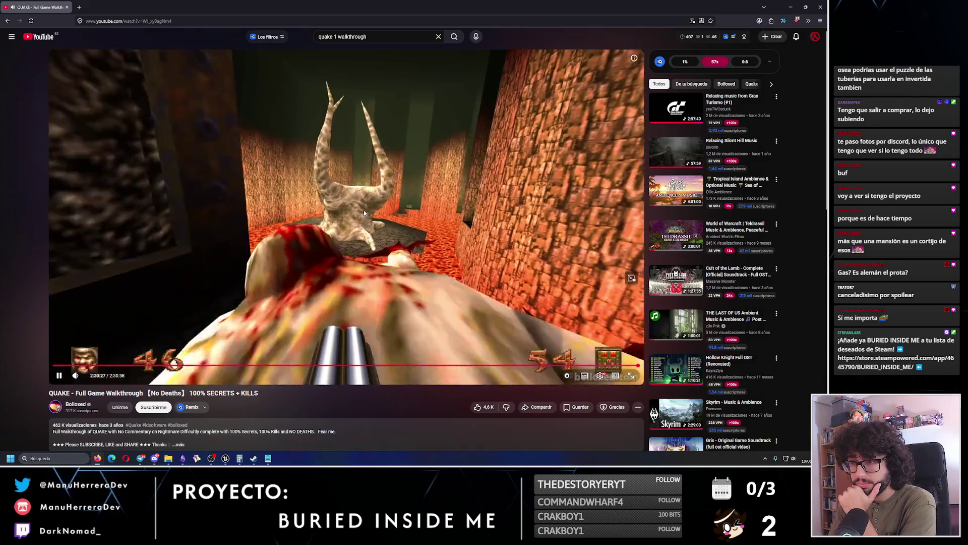
key(Right)
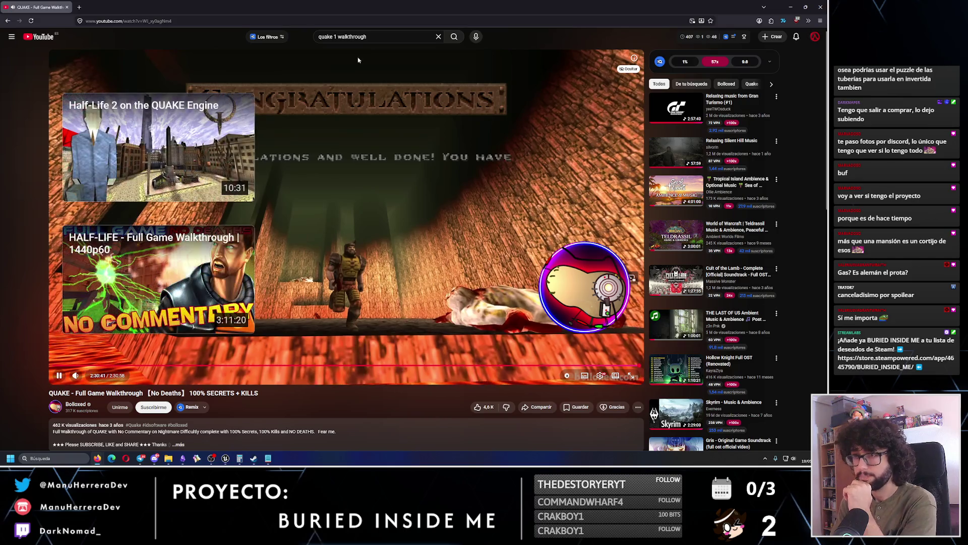
click(338, 40)
key(BackSpace)
text(4)
key(Return)
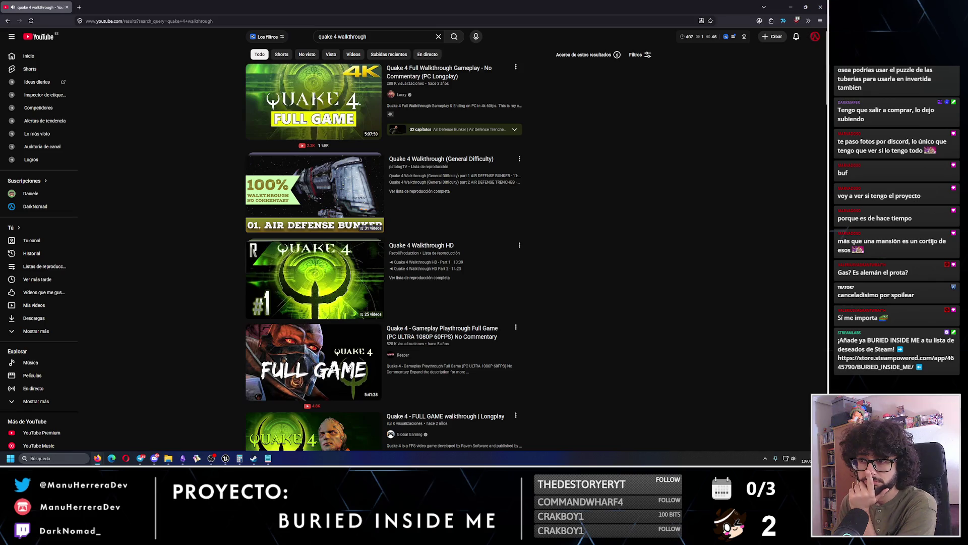
- Open the Quake 4 Full Walkthrough and seek into its final Nexus chapter, around 5:03:37
click(321, 121)
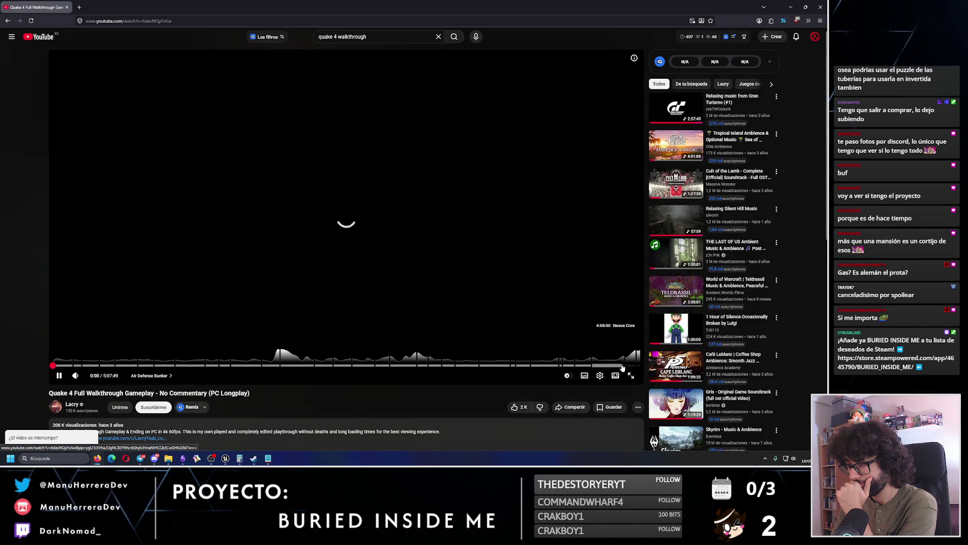
click(593, 366)
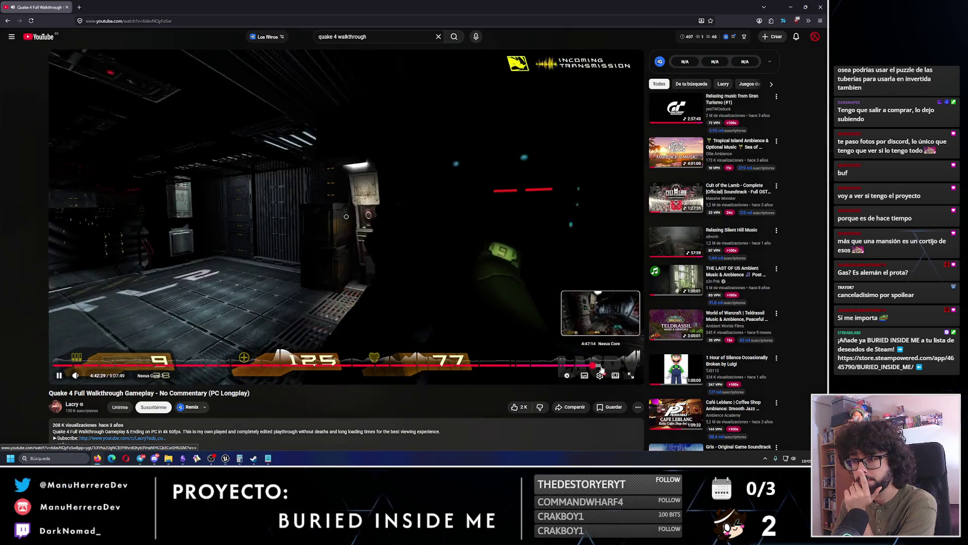
click(601, 366)
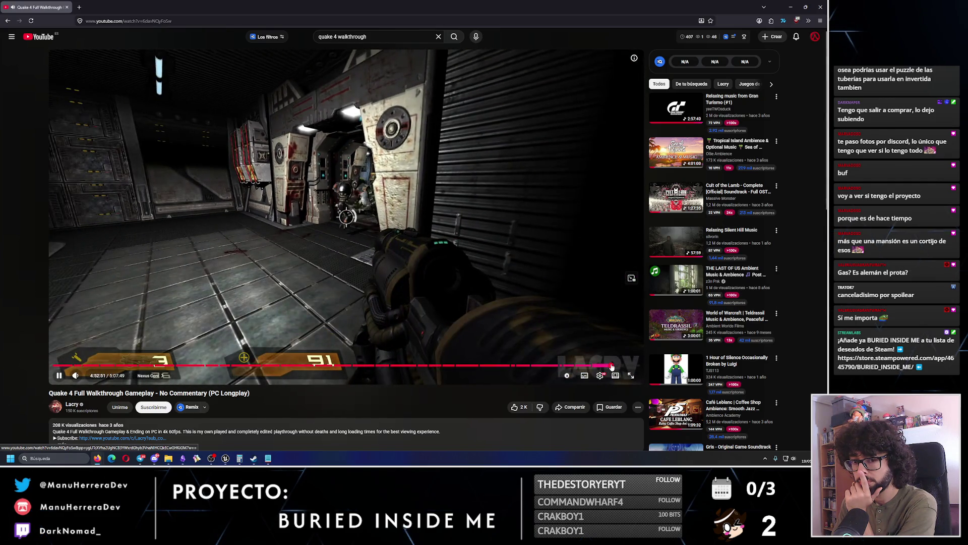
click(619, 365)
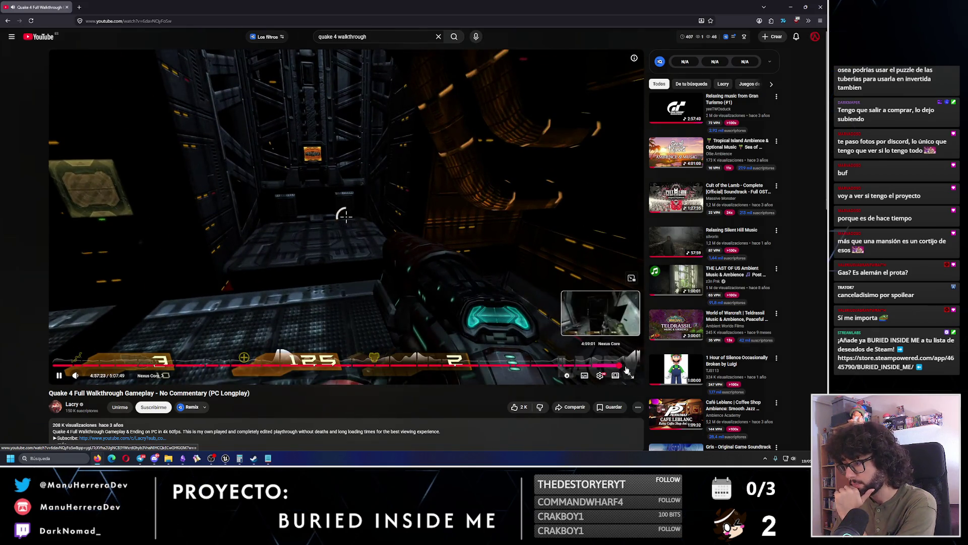
click(626, 367)
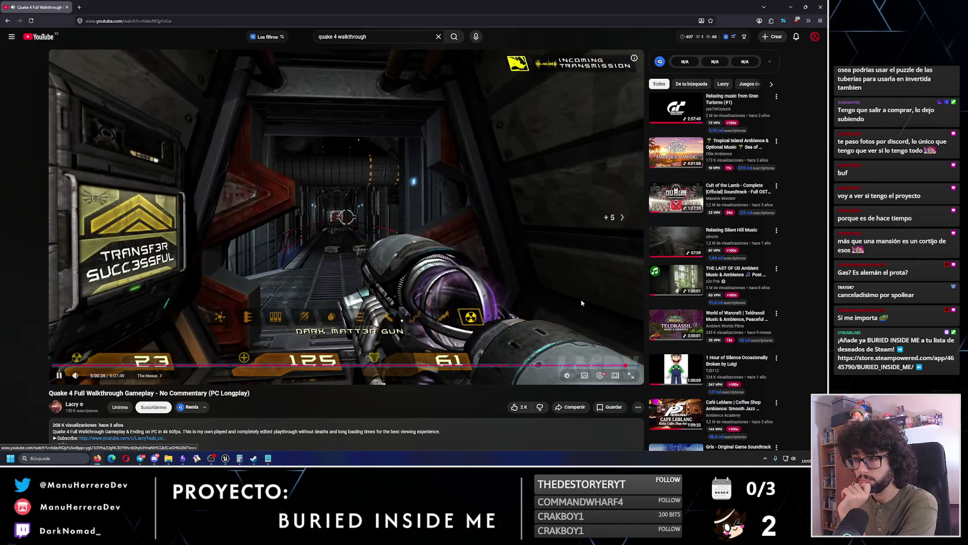
key(Right)
key(Right)
key(Right)
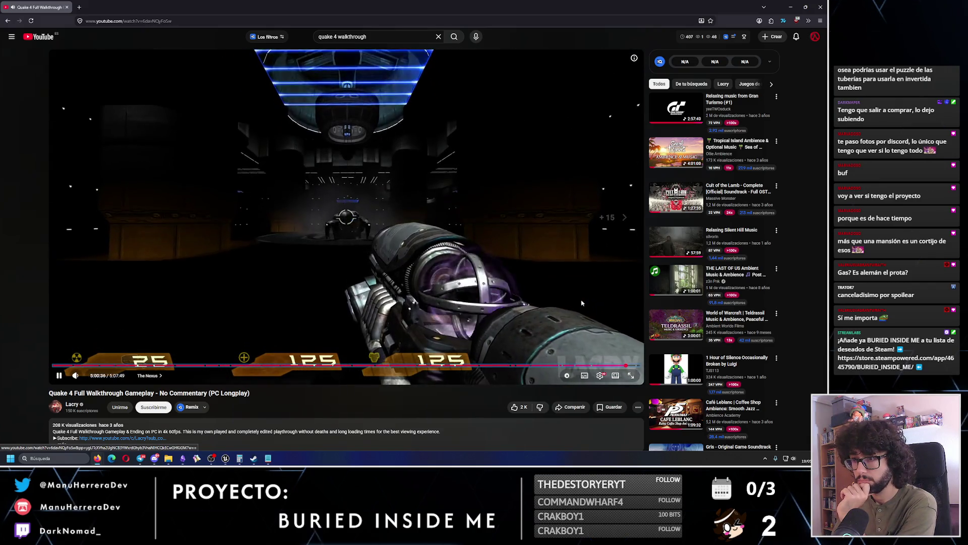
key(Right)
key(Right)
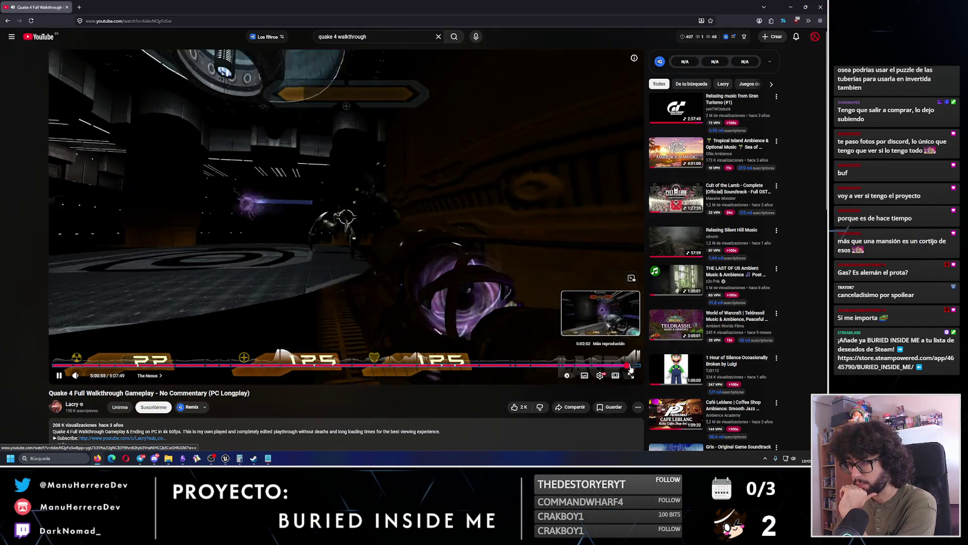
click(631, 366)
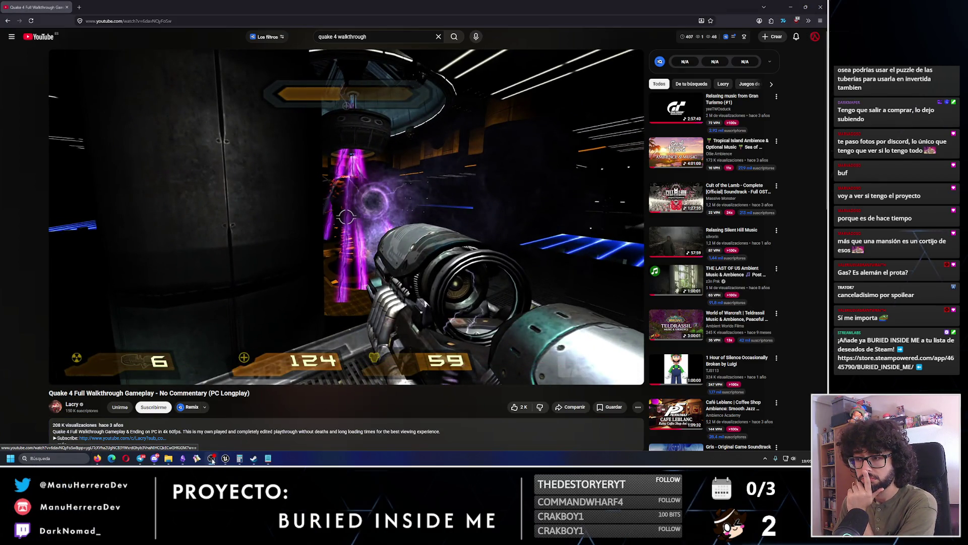
- Add a blank line after the espejos bullet in Obsidian, then minimize Obsidian to watch the video
click(211, 457)
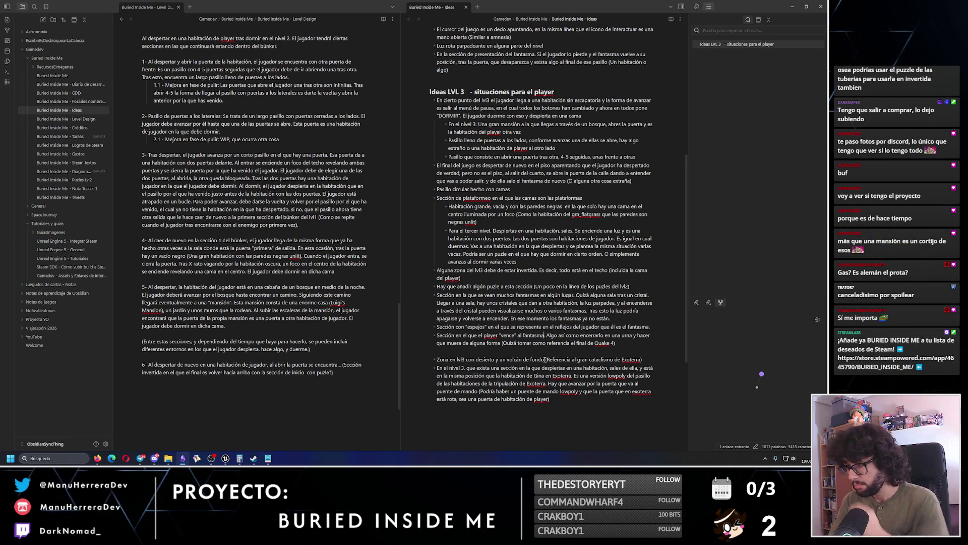
click(651, 329)
key(Return)
key(BackSpace)
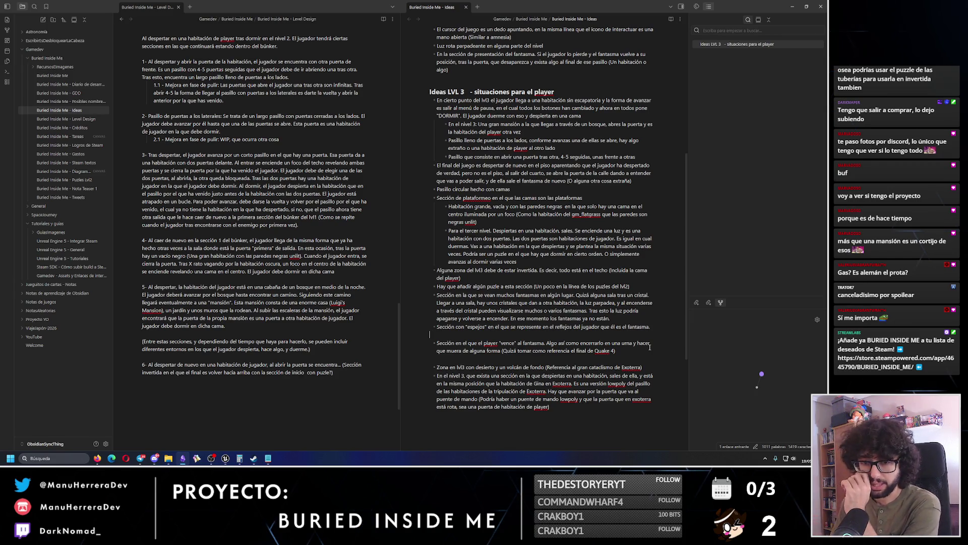
click(793, 4)
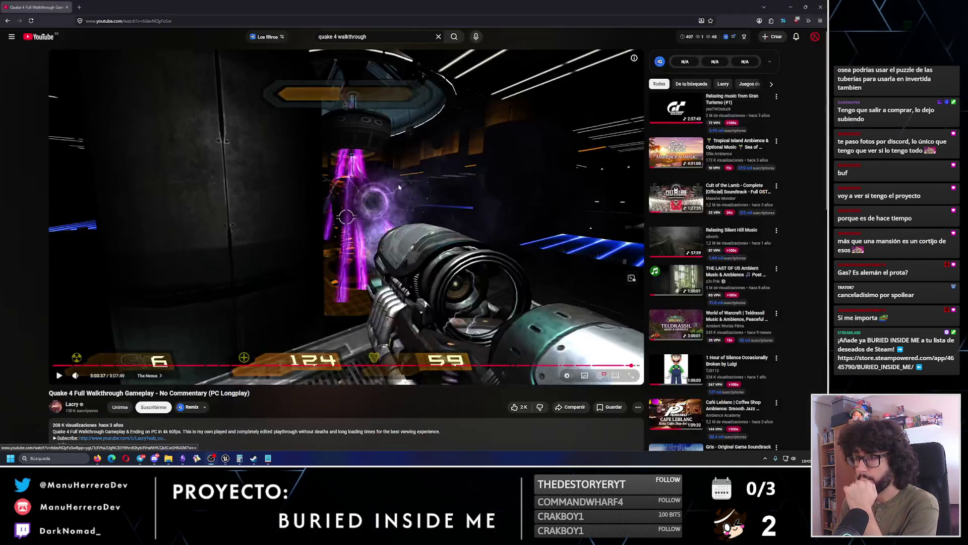
- Skip the Quake 4 ending forward 5 seconds, pause it, and return to the Obsidian notes
key(Right)
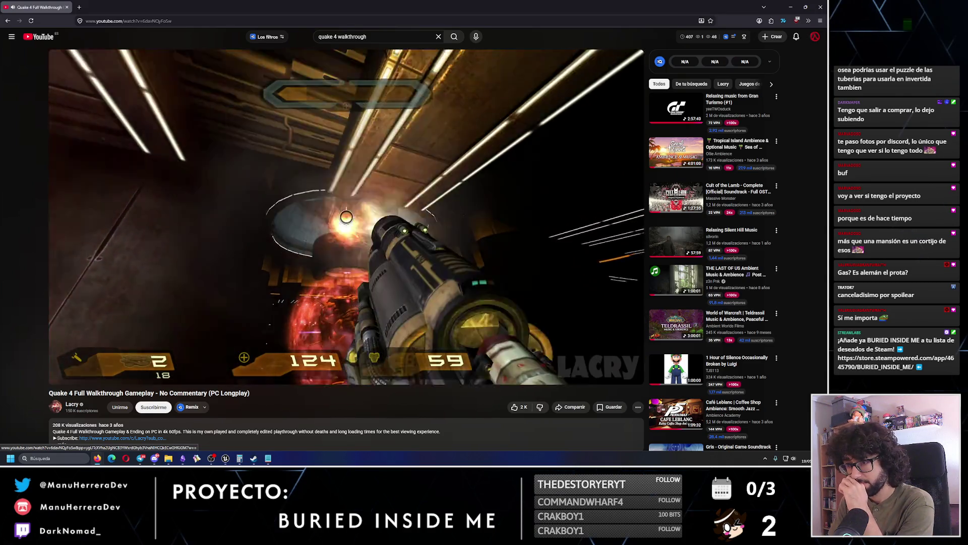
click(473, 217)
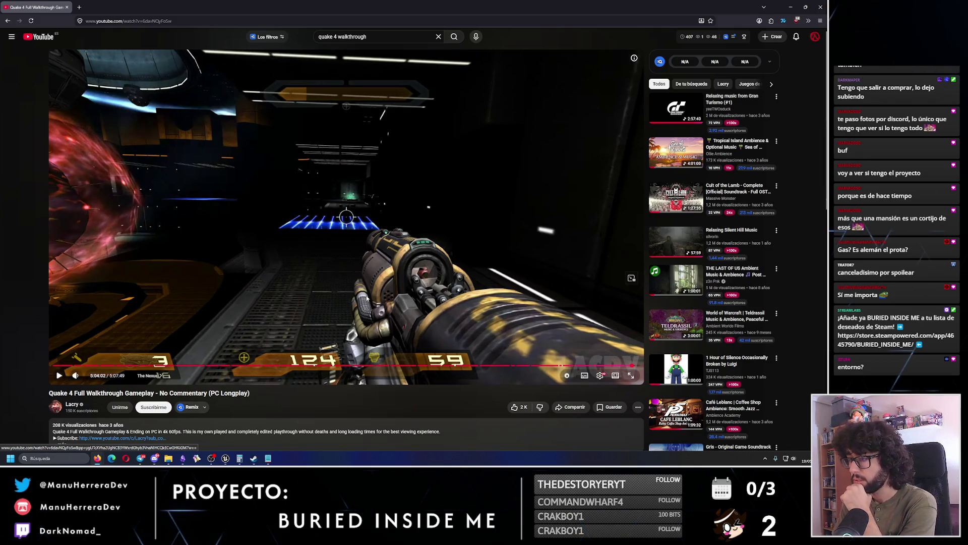
click(183, 458)
text(que muera de alguna forma (Quizá tomar como referencia el final de Quake 4, enemigo en el g)
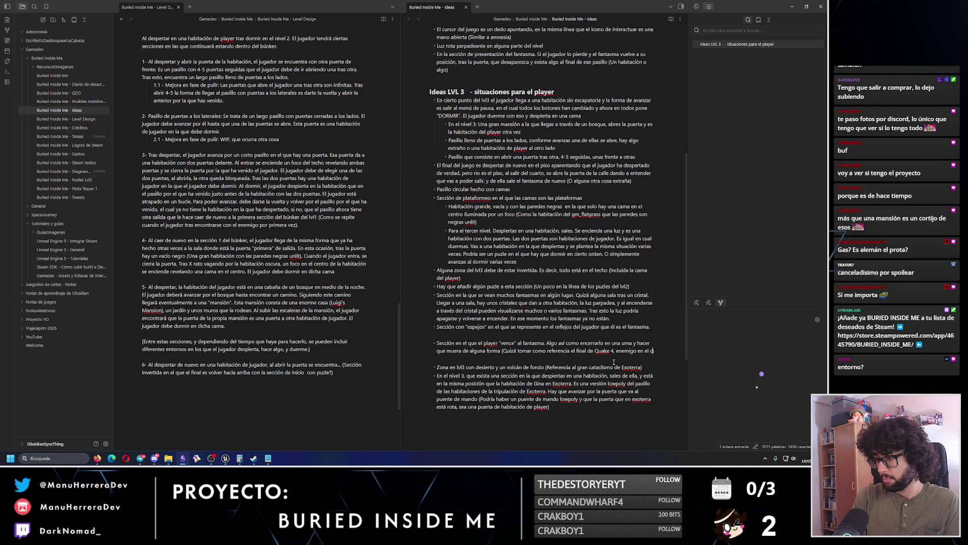
- Finish the Quake 4 reference so it ends 'enemigo en el centro y plataformas alrededor)'
text(et)
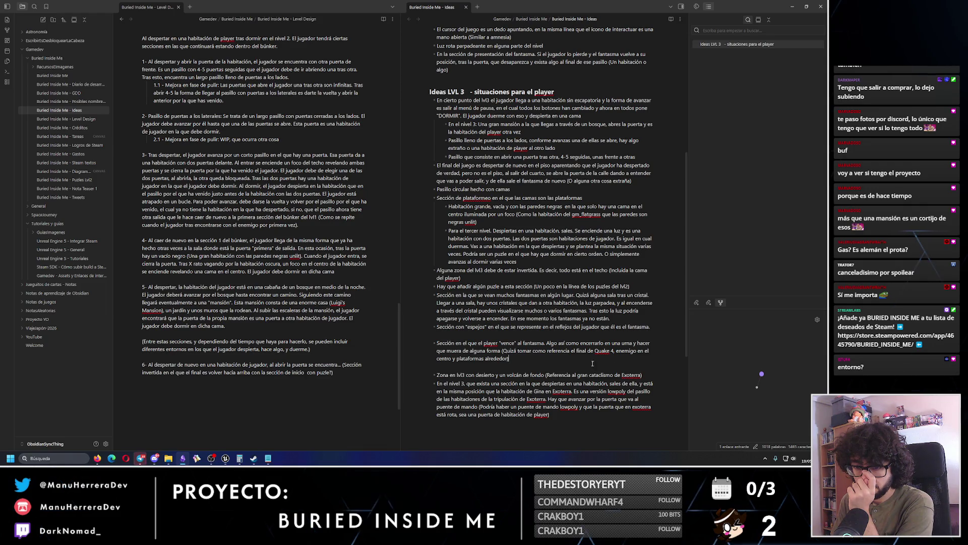
click(140, 459)
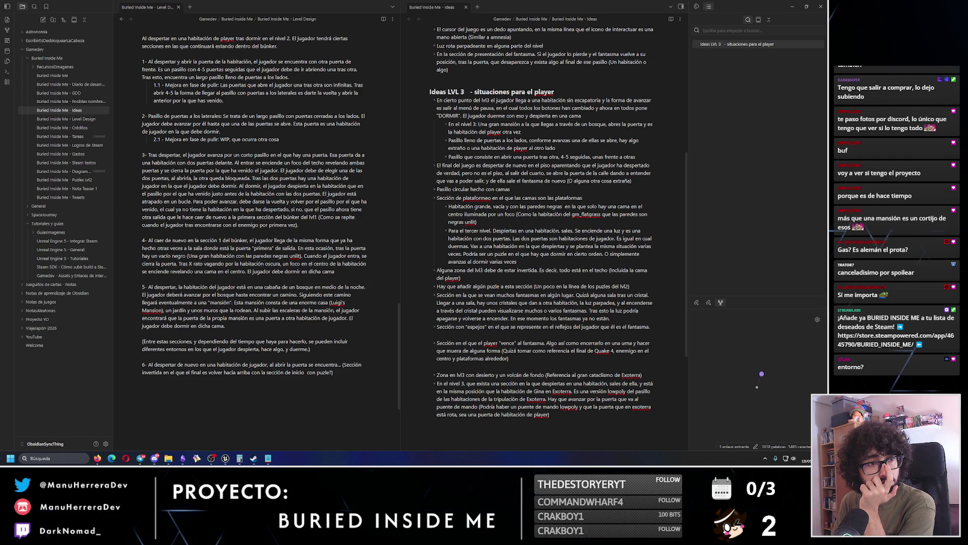
click(509, 358)
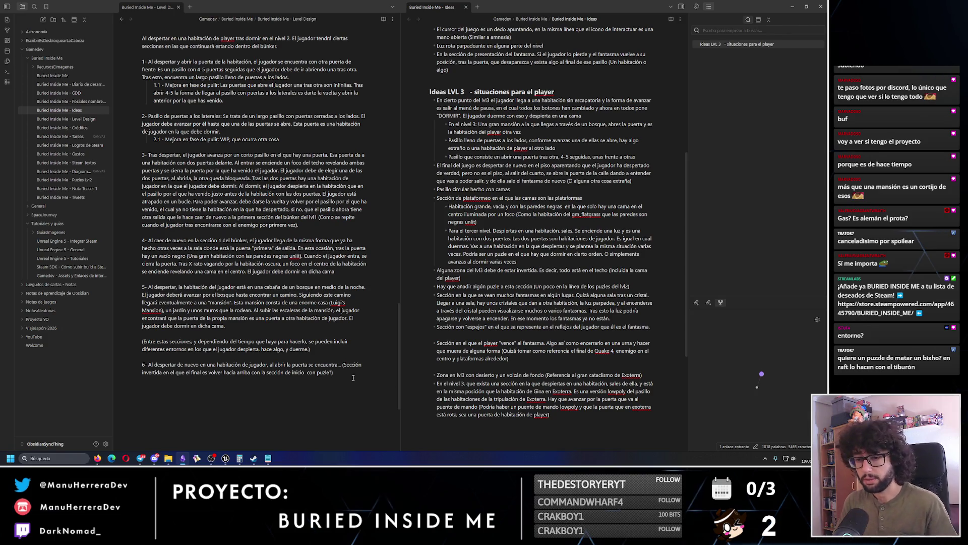
- Bring the YouTube Quake 4 walkthrough back to the front
click(97, 458)
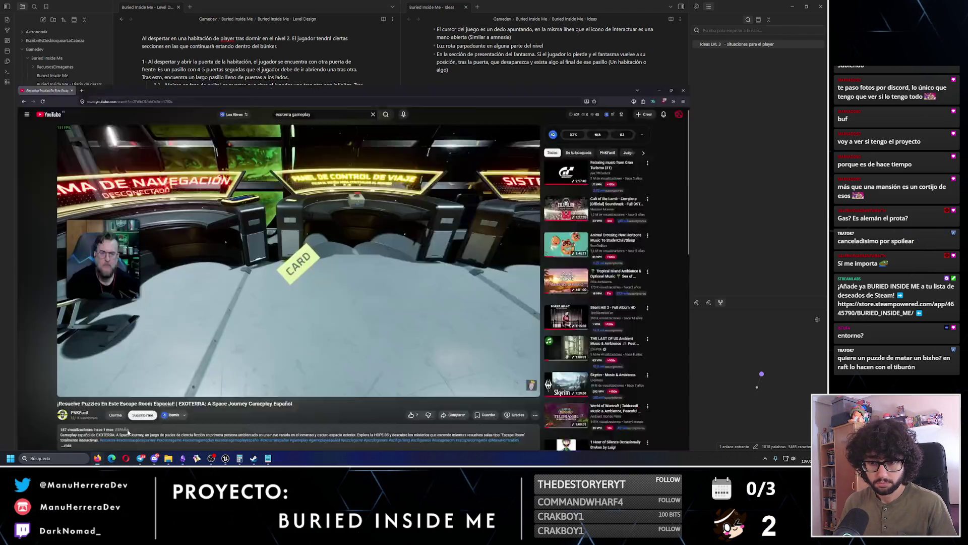
click(98, 458)
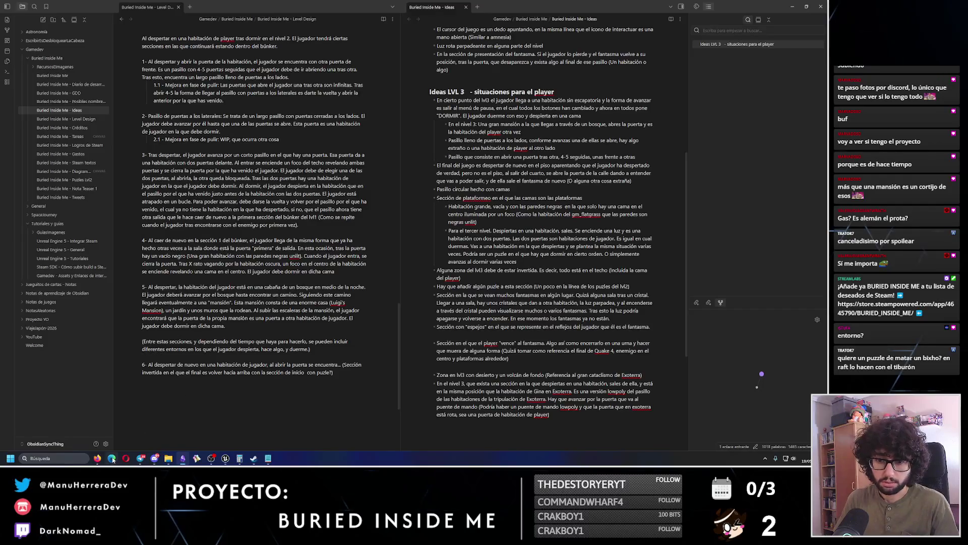
click(97, 458)
- Search YouTube for 'raft kill shark' and open the Raft 'HOW TO KILL THE SHARK' tutorial
text(/r)
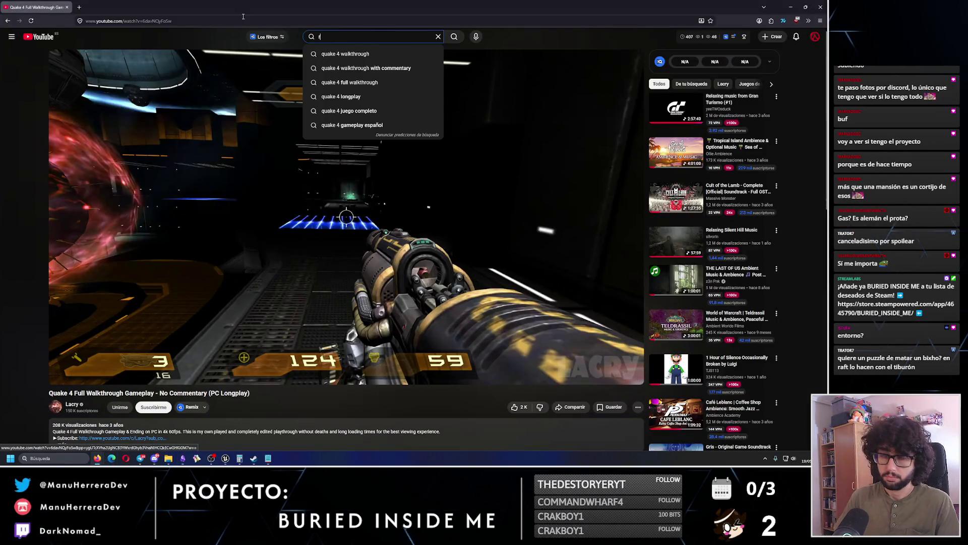
text(aft kkill shark)
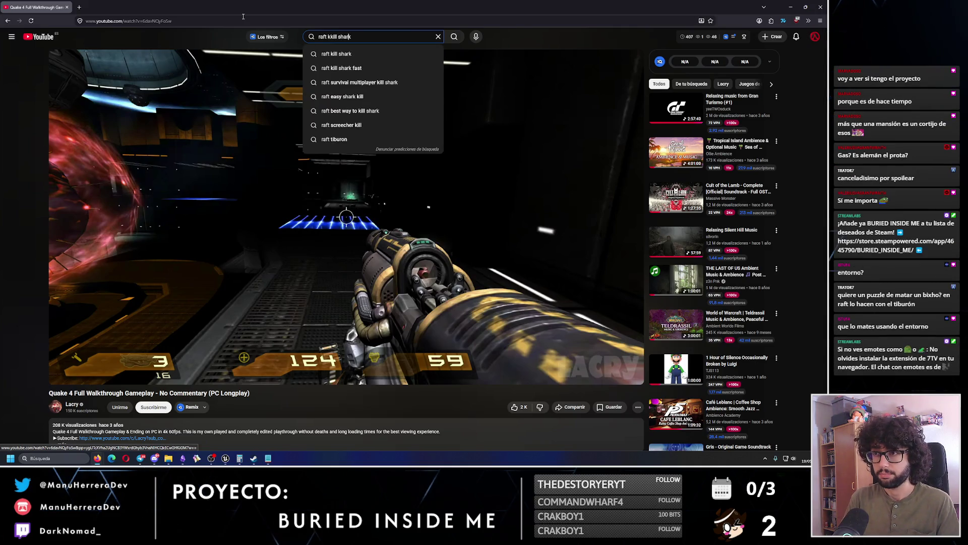
key(Return)
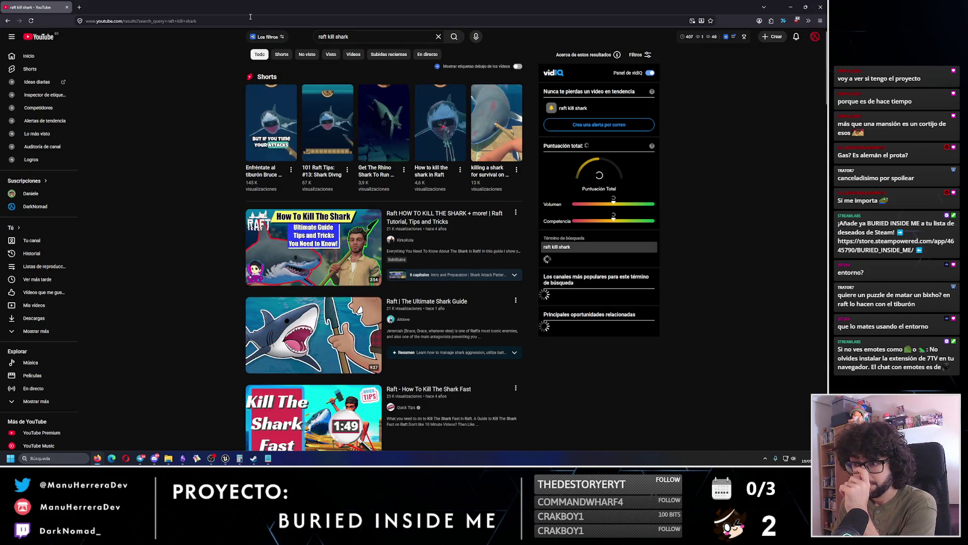
mouse_move(275, 253)
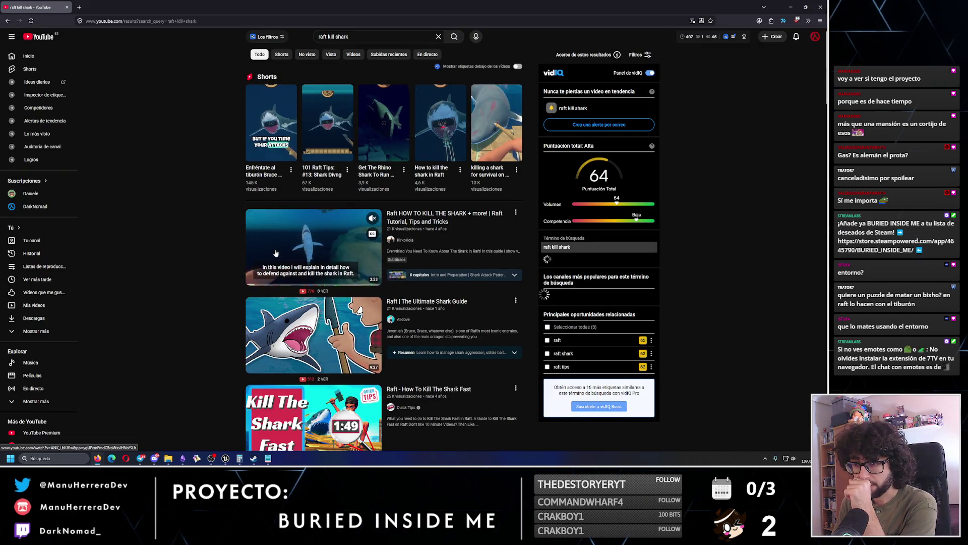
click(320, 253)
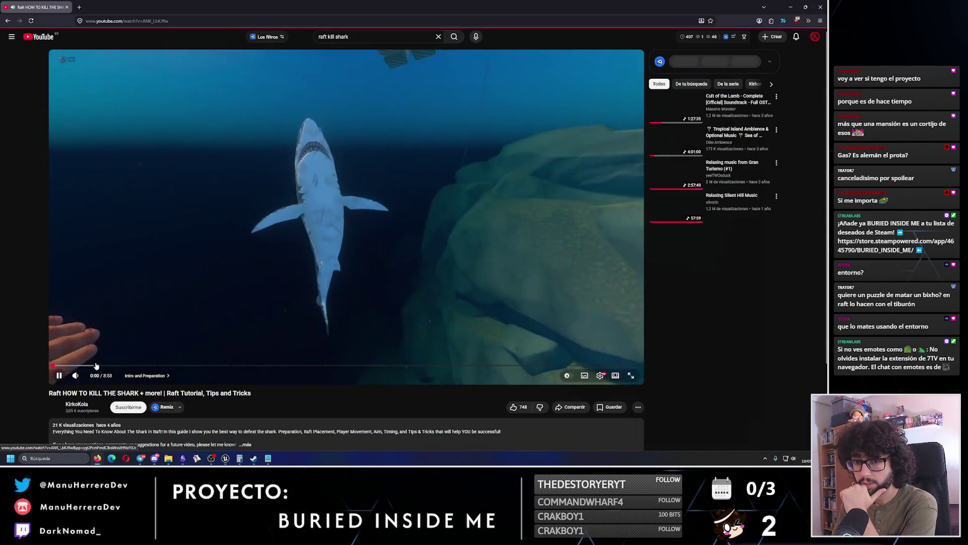
- Skim the tutorial by jumping to about 0:31, 0:44 and the raft scene
click(128, 366)
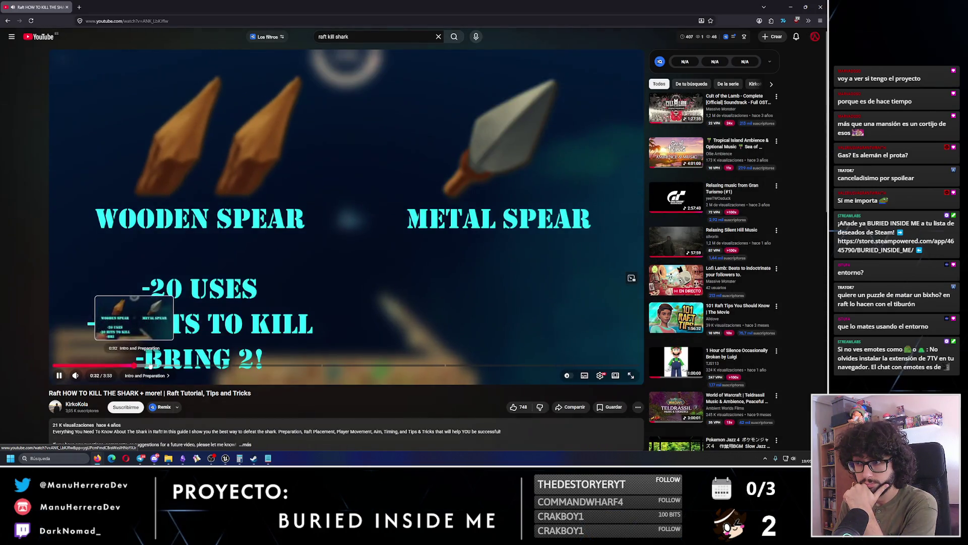
click(165, 365)
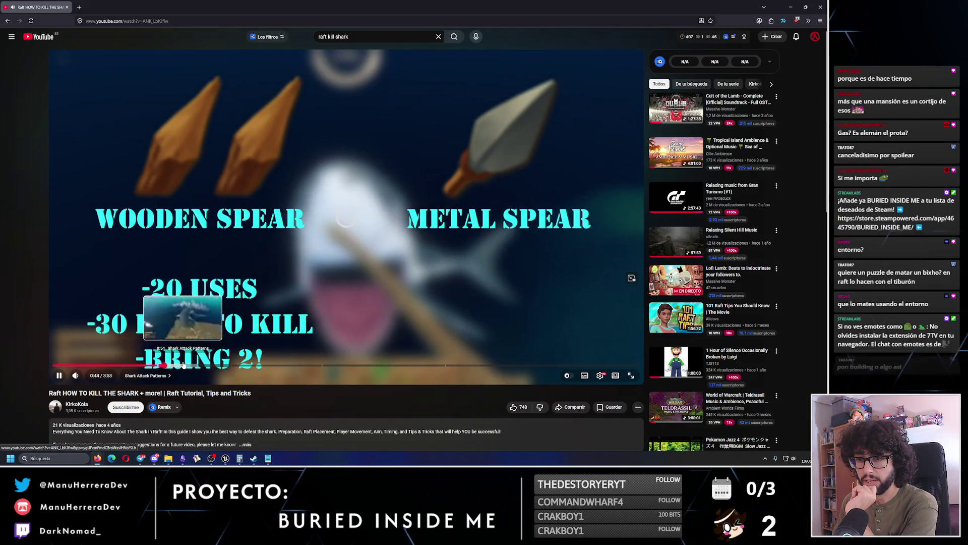
click(185, 365)
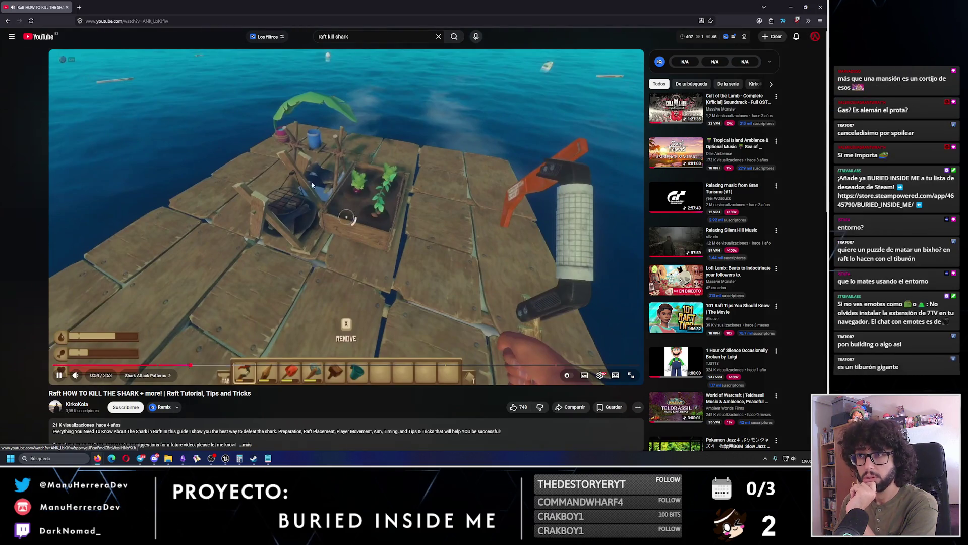
- Refine the search to 'raft building kill shark'
click(329, 37)
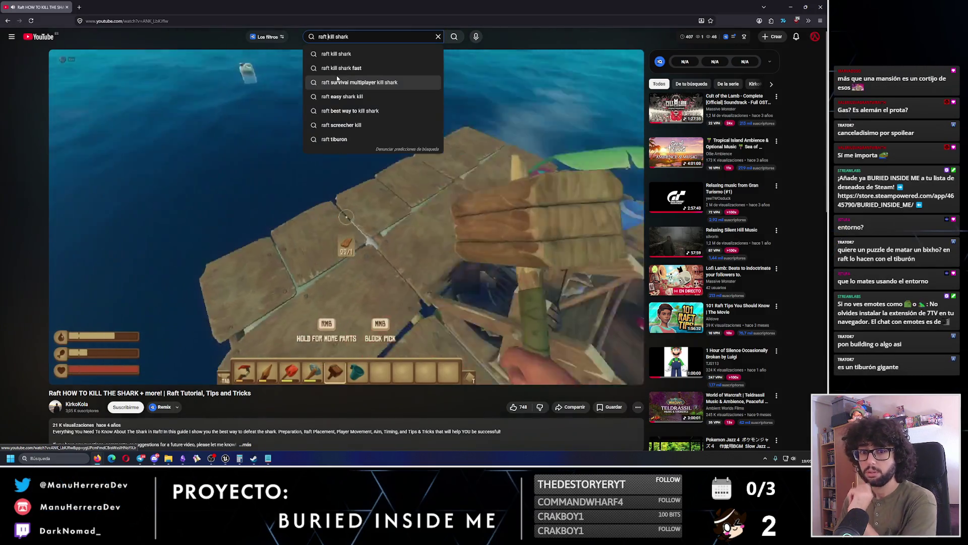
text(building)
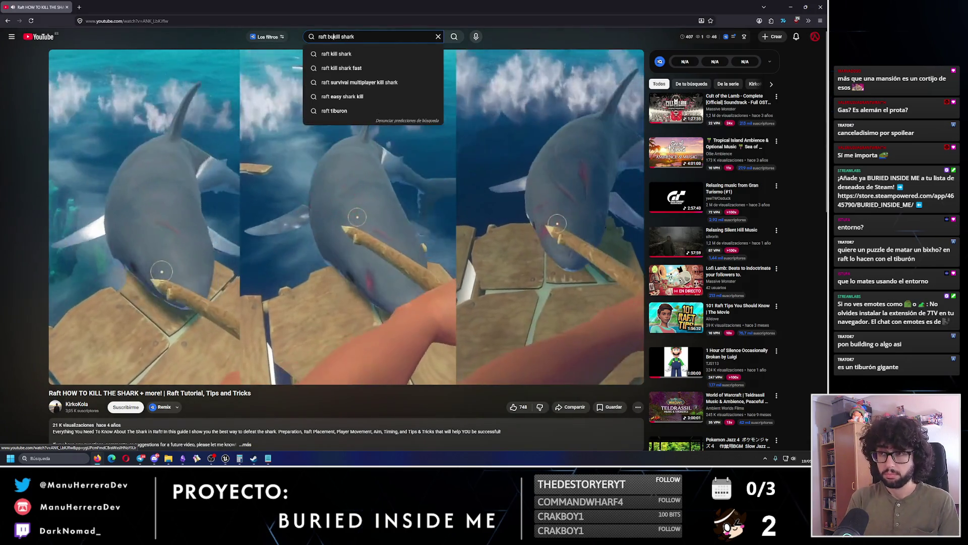
key(Return)
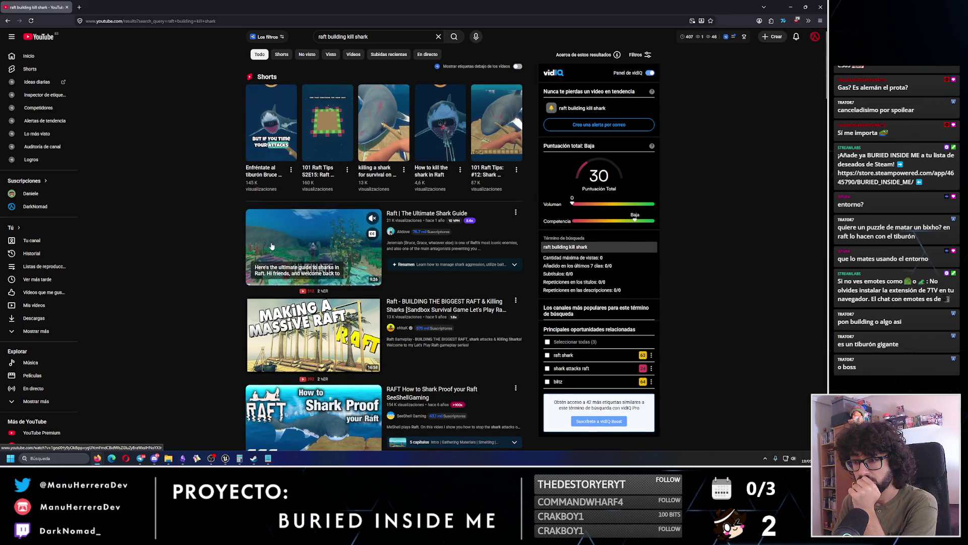
- Skim the results, then narrow the search to 'raft building kill shark boss'
scroll(271, 245, down, 7)
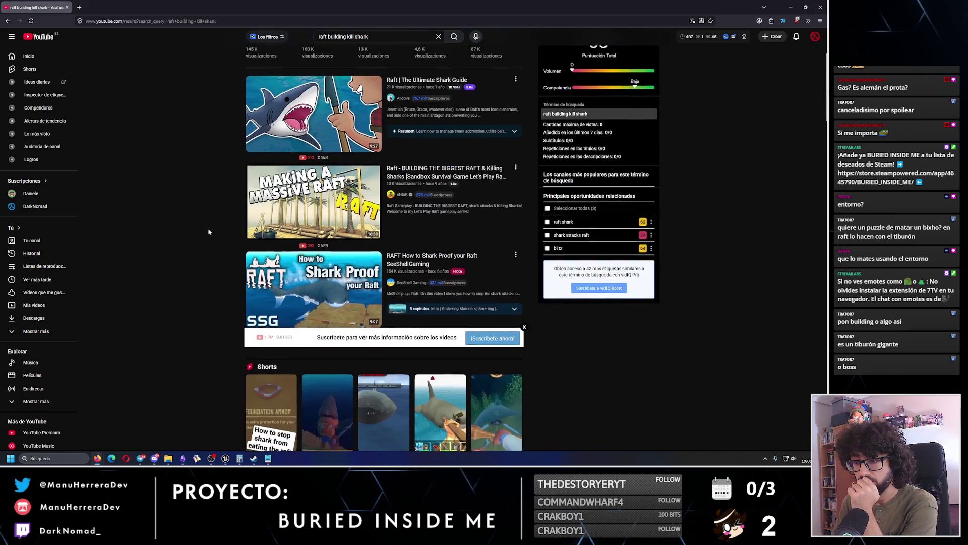
scroll(292, 272, down, 4)
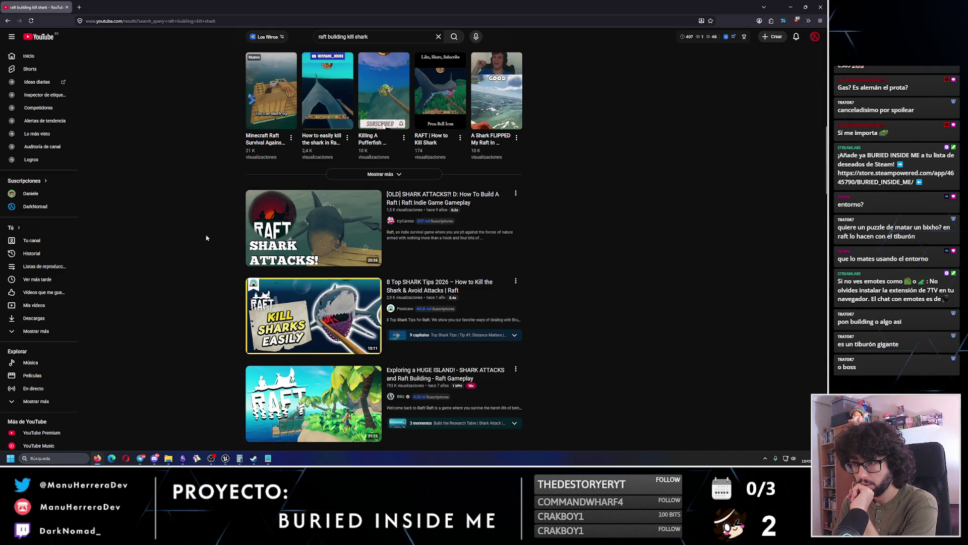
mouse_move(303, 227)
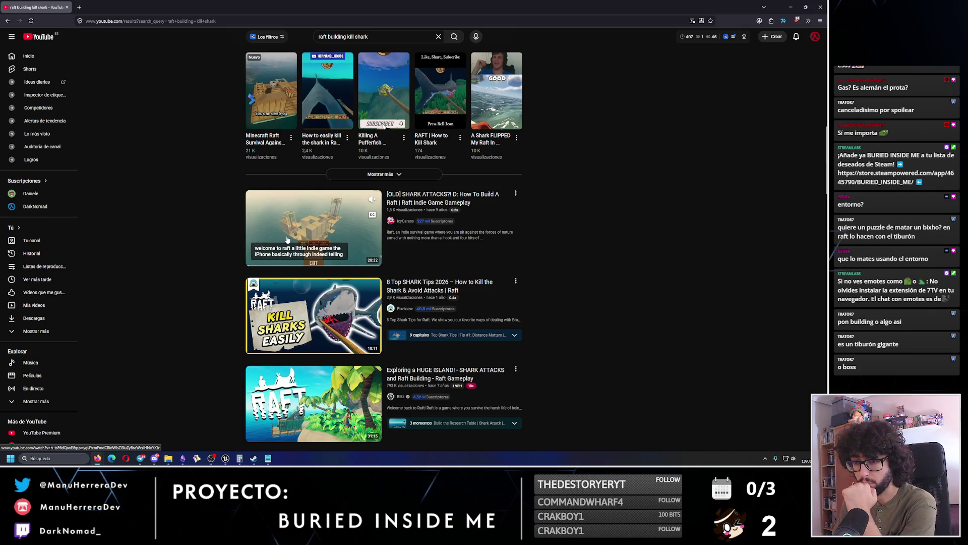
scroll(286, 239, up, 10)
click(370, 38)
text(boss)
key(Return)
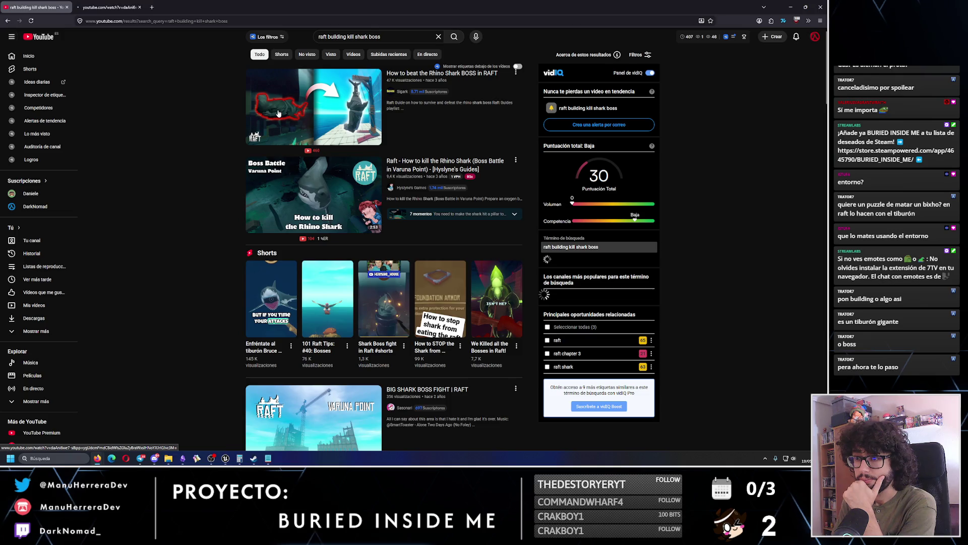
- Check the Rhino Shark boss video tab, then return to the search results tab
scroll(160, 127, down, 3)
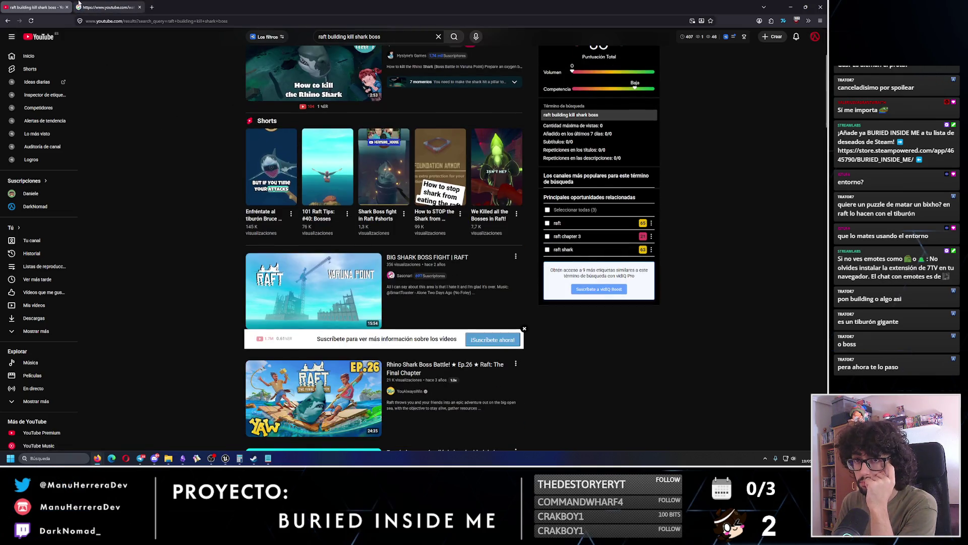
click(98, 6)
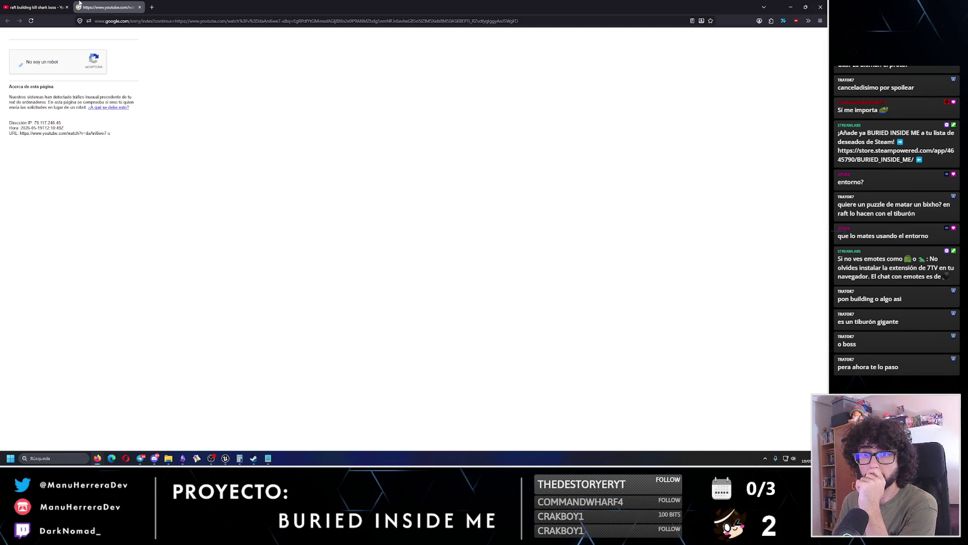
click(47, 3)
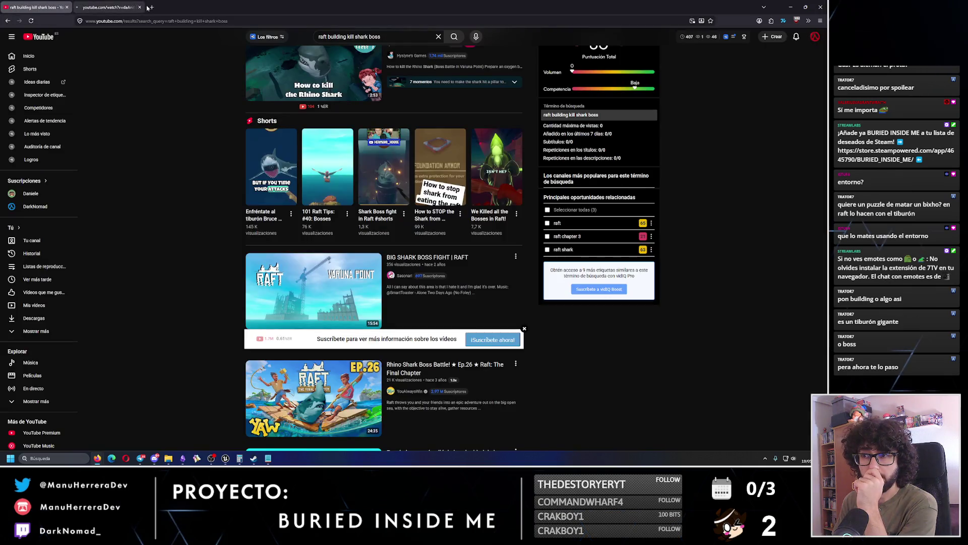
- Play 'How to beat the Rhino Shark BOSS in RAFT', skipping through 0:15 and 0:27 to about 0:41
click(119, 3)
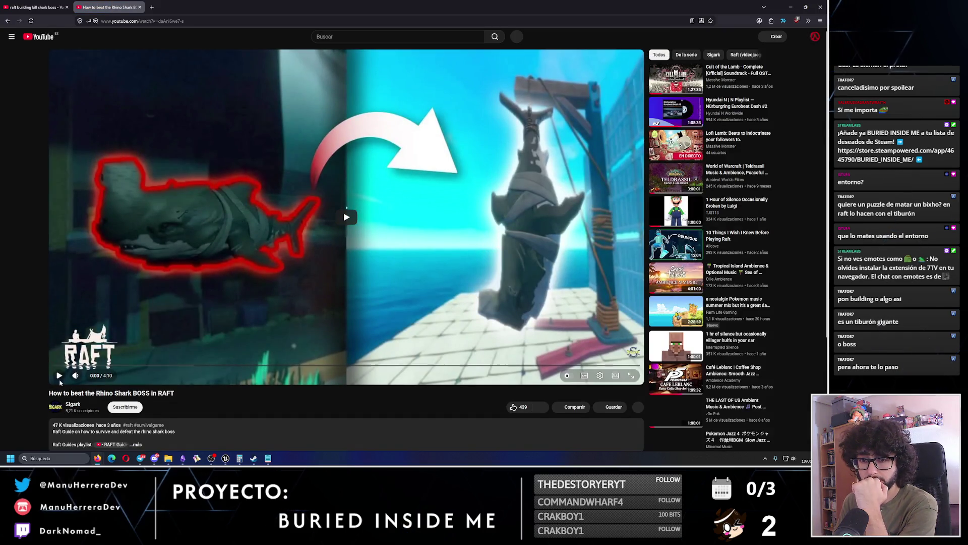
click(93, 308)
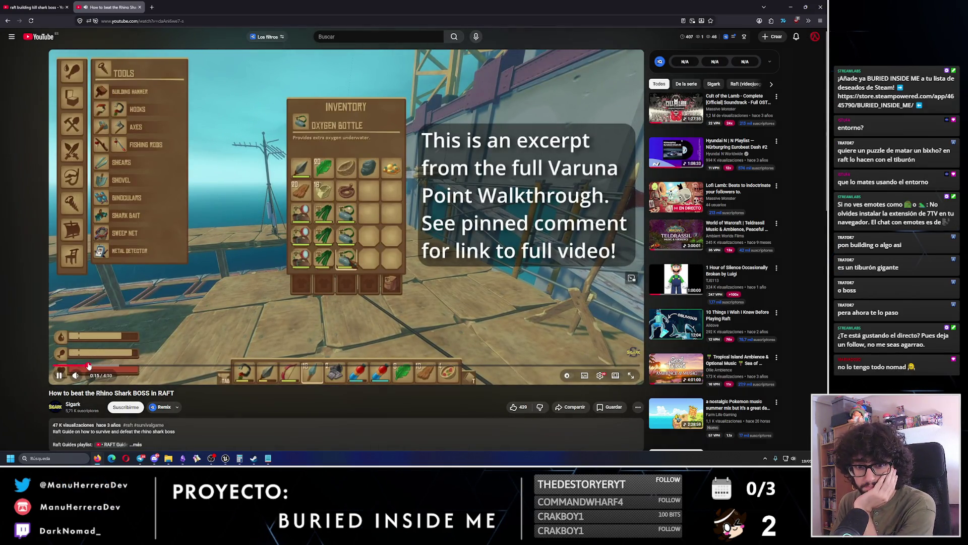
click(89, 366)
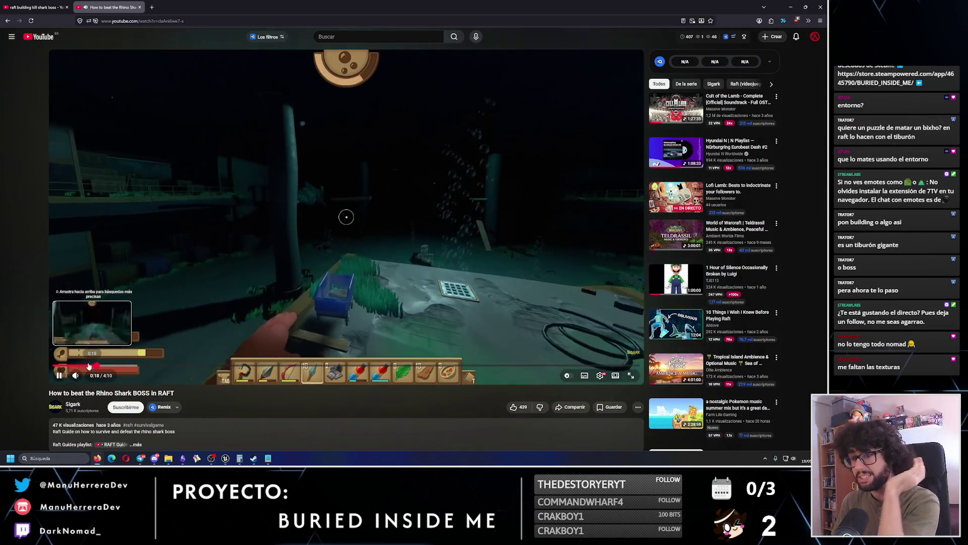
click(116, 368)
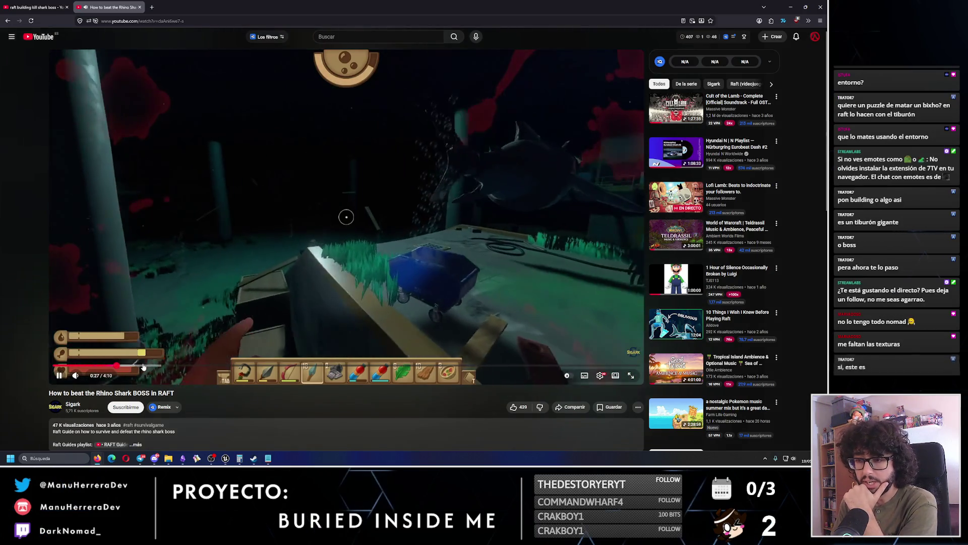
click(150, 366)
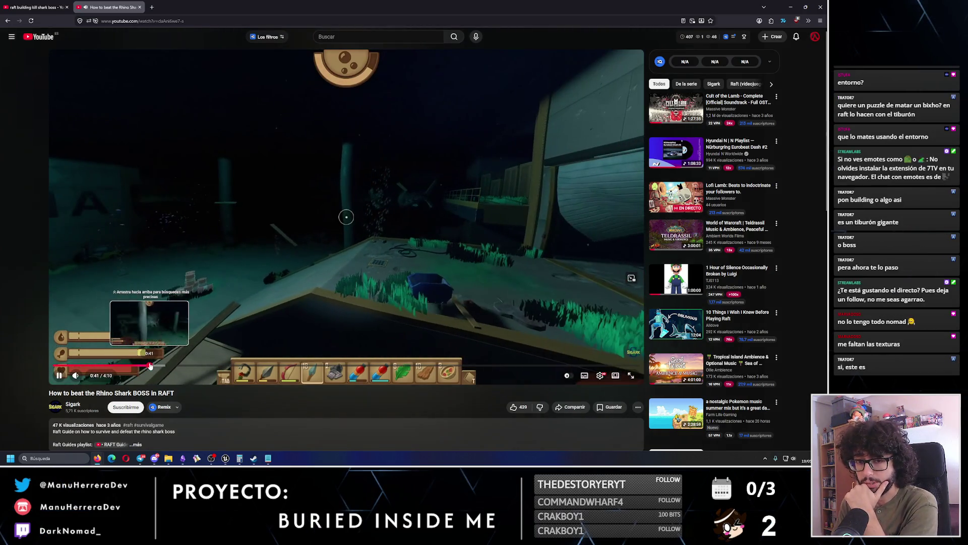
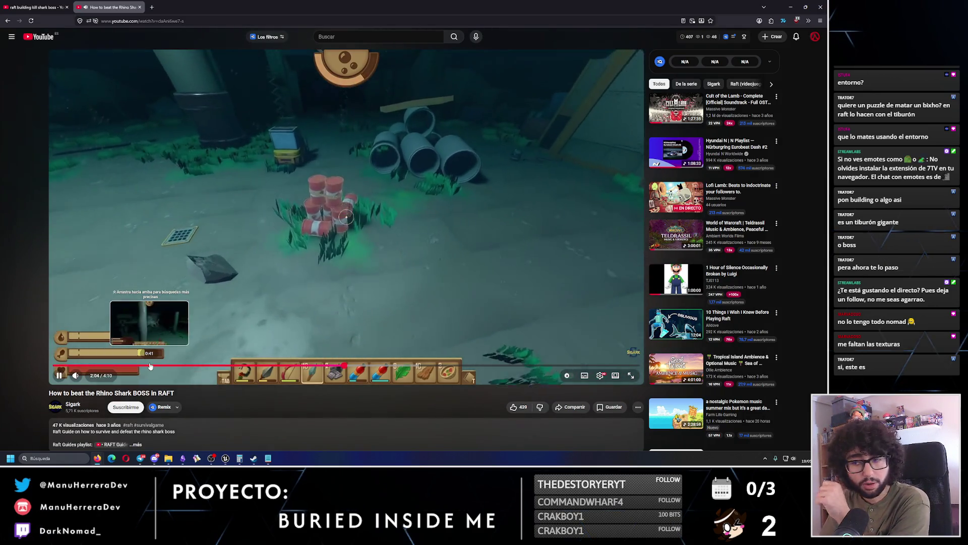
- Skip the Rhino Shark boss video ahead, pause it at 3:08, and return to Obsidian
key(Right)
key(Right)
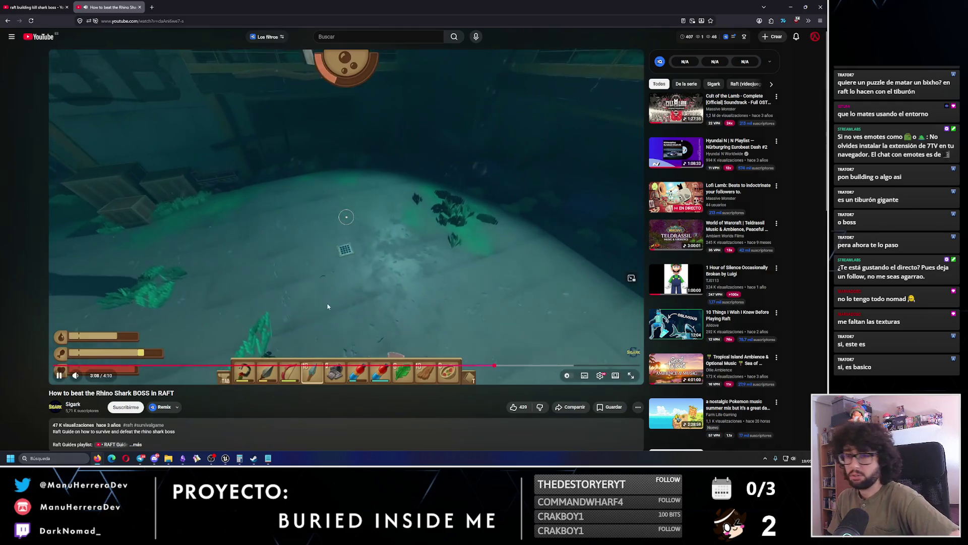
click(326, 297)
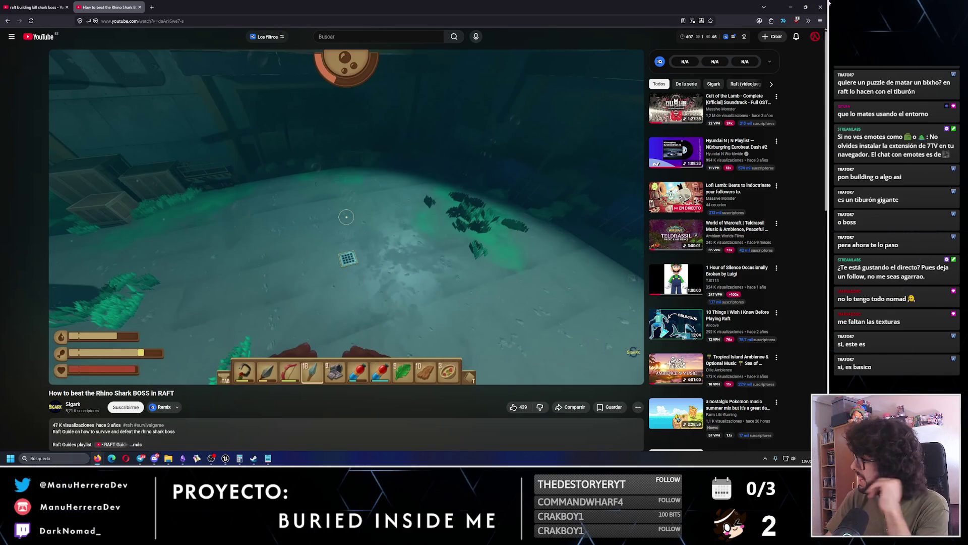
key(alt+Tab)
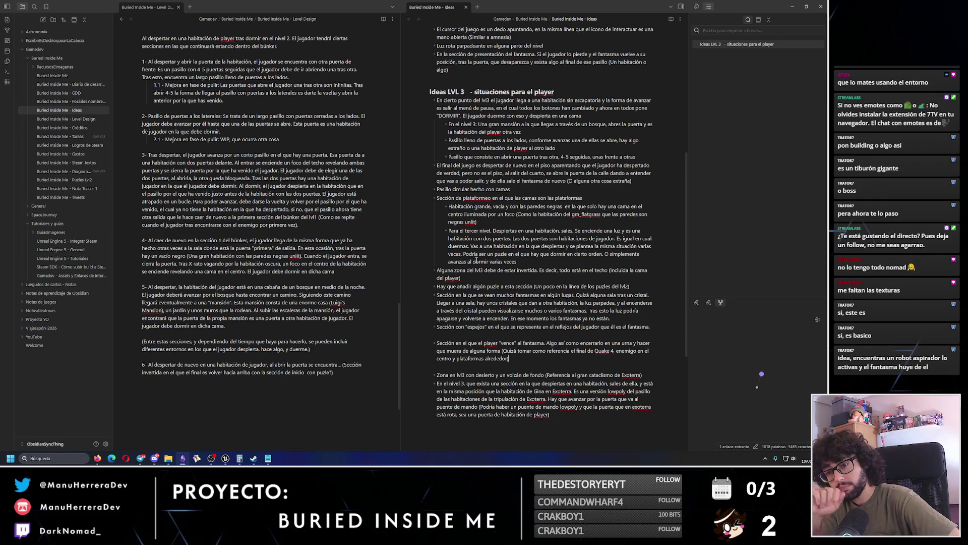
- Append 'como referencia visual' after Luigi's Mansion in section 5 of Level Design
click(163, 310)
text(como re)
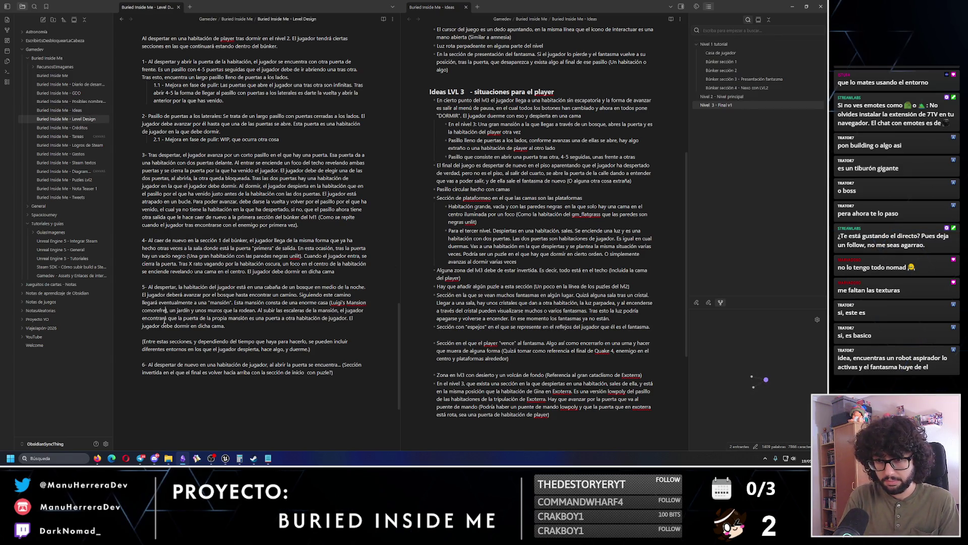
text(ferencia vis)
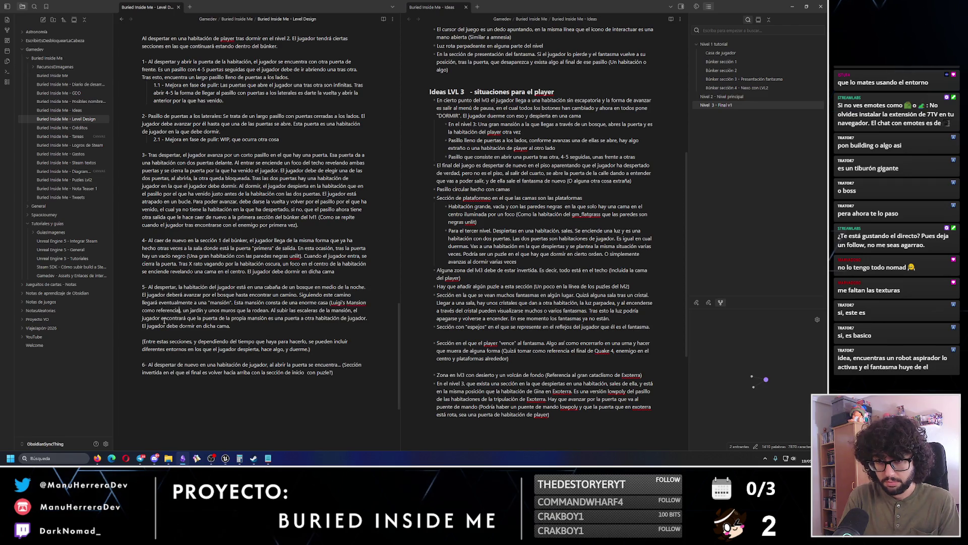
text(ual)
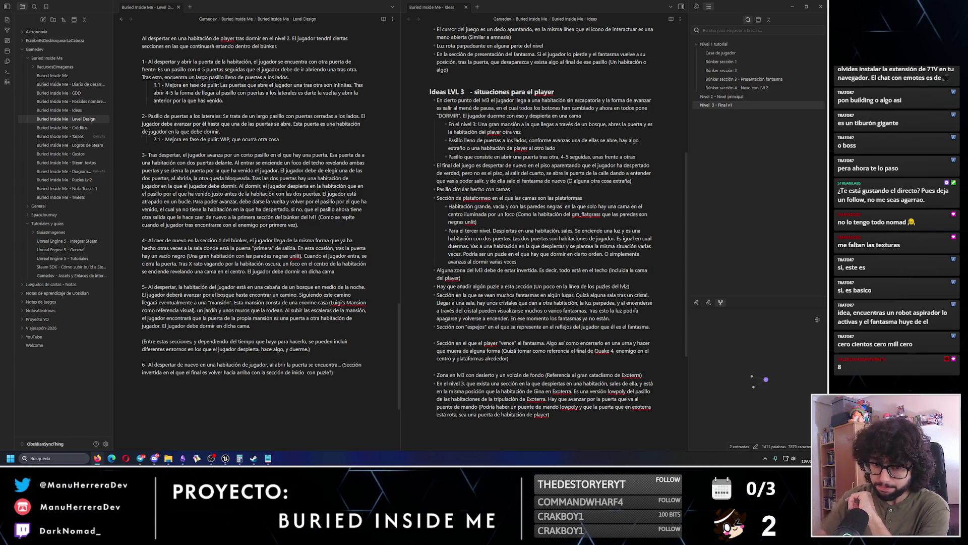
click(307, 372)
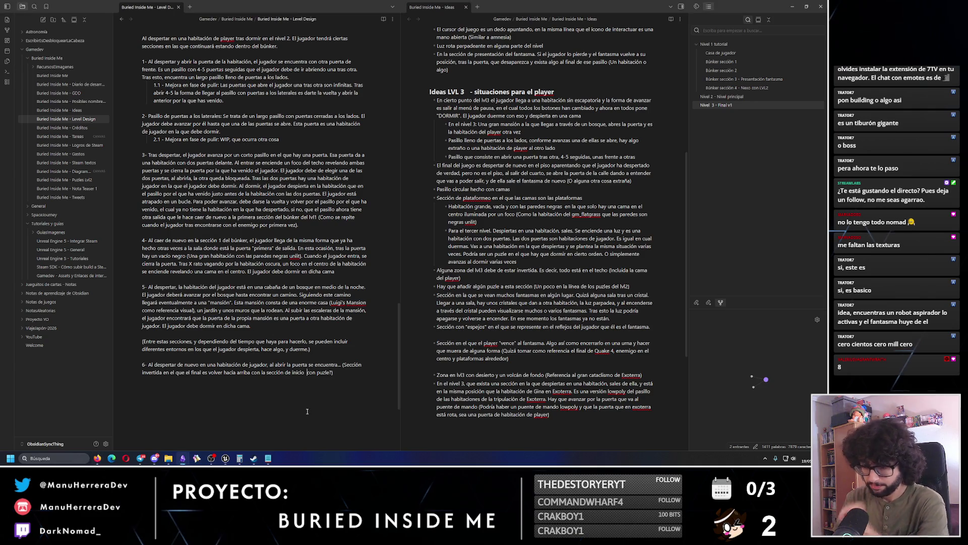
- Add '¿¿??' to the open puzzle question ending item 6, then select sections 1–5
text(¿¿)
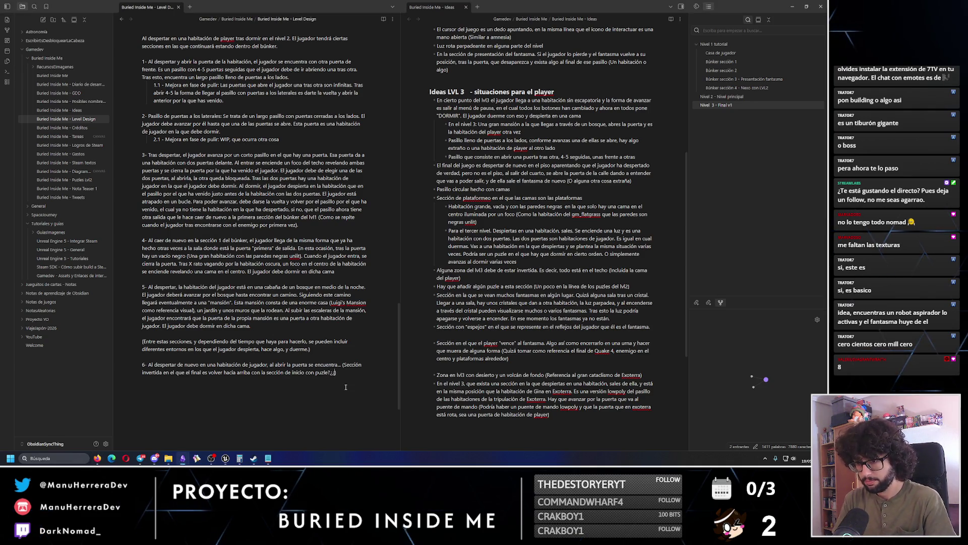
text(??)
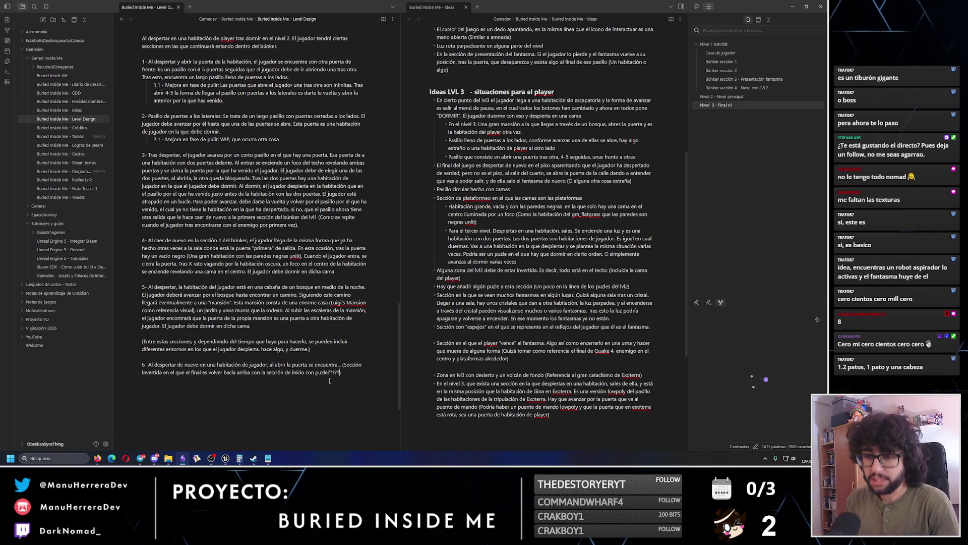
drag(269, 329, 142, 62)
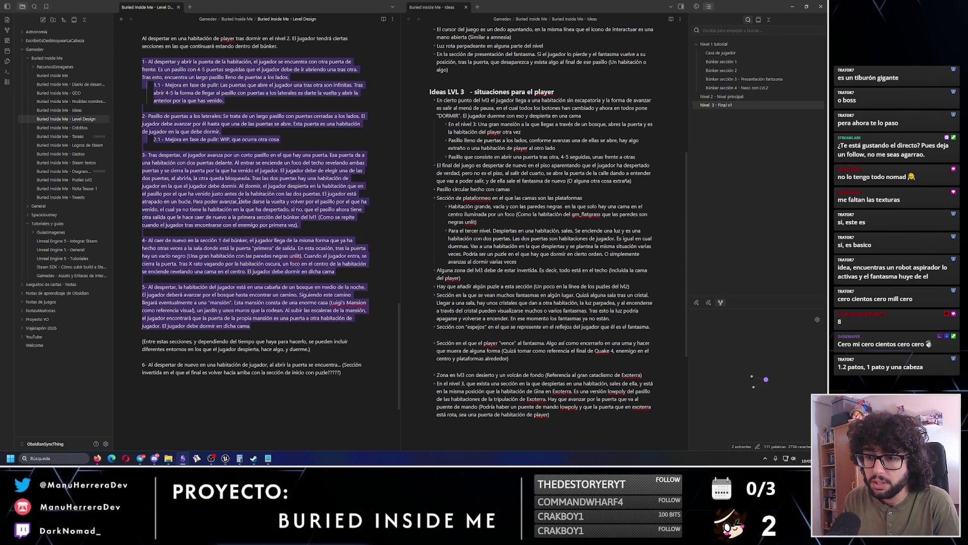
- Select just the section 6 paragraph, then switch to the Amnesia boss video in Firefox
drag(344, 383, 199, 358)
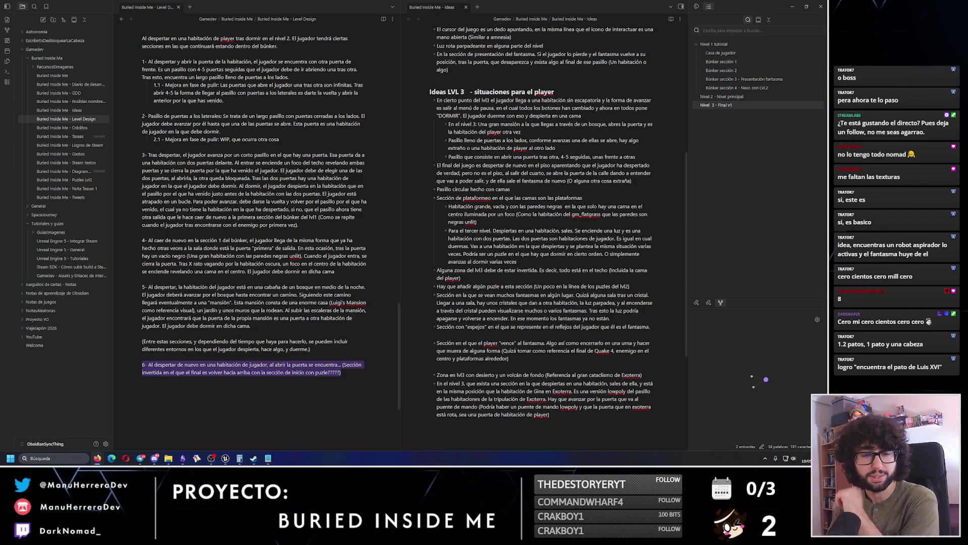
key(alt+Tab)
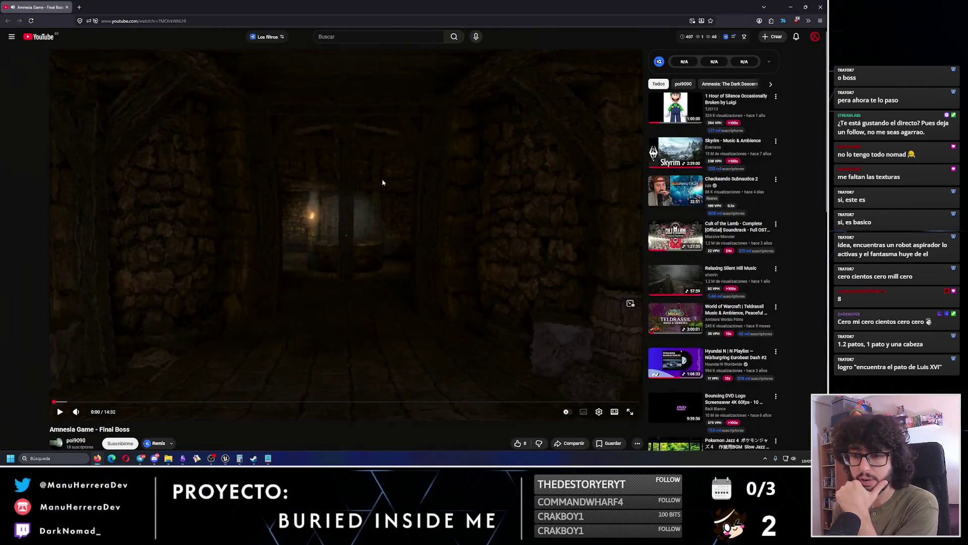
- Play the Amnesia final boss video and skim its early scenes up to about 4:49
click(368, 195)
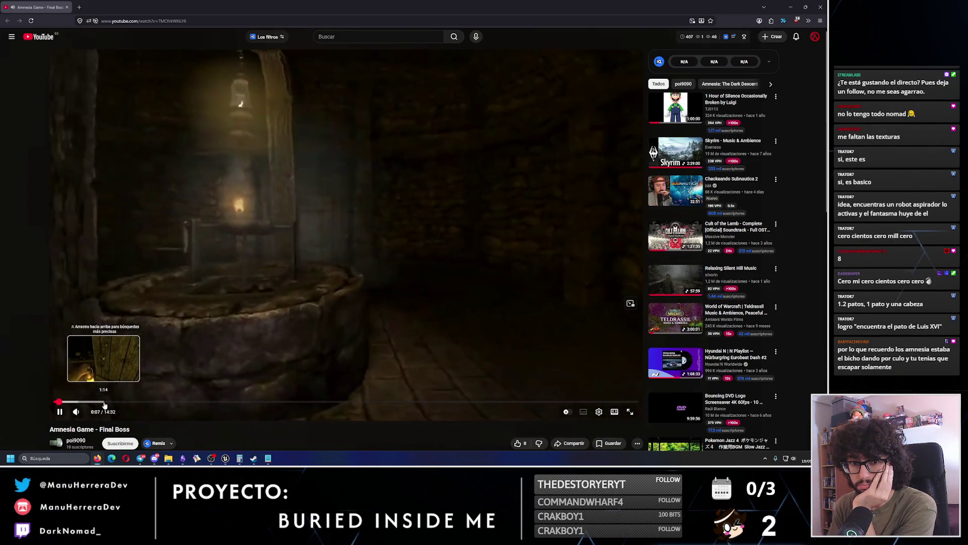
click(134, 323)
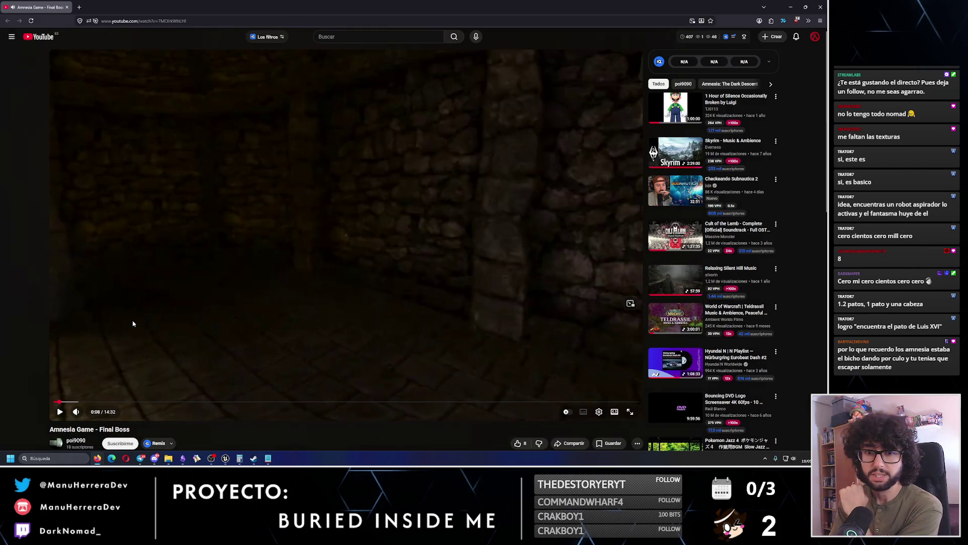
click(133, 324)
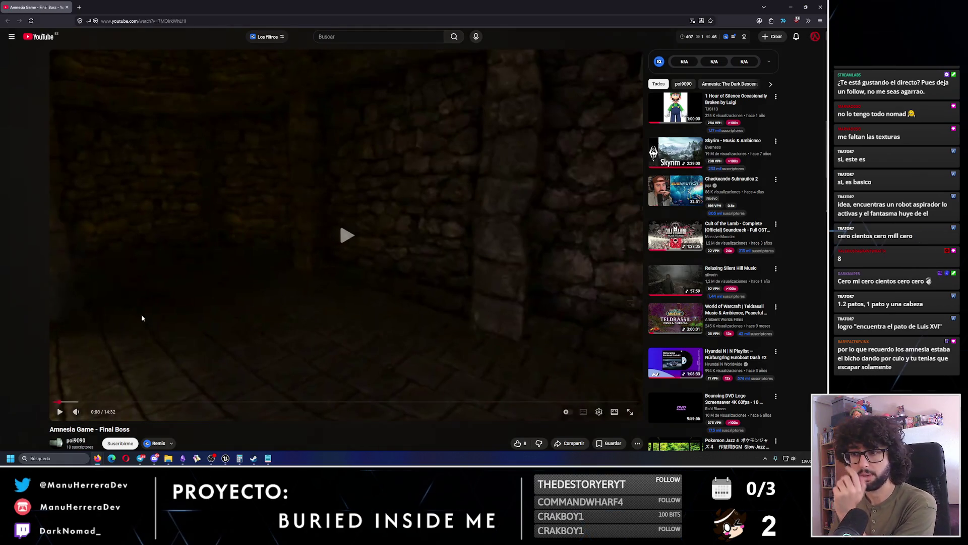
click(117, 402)
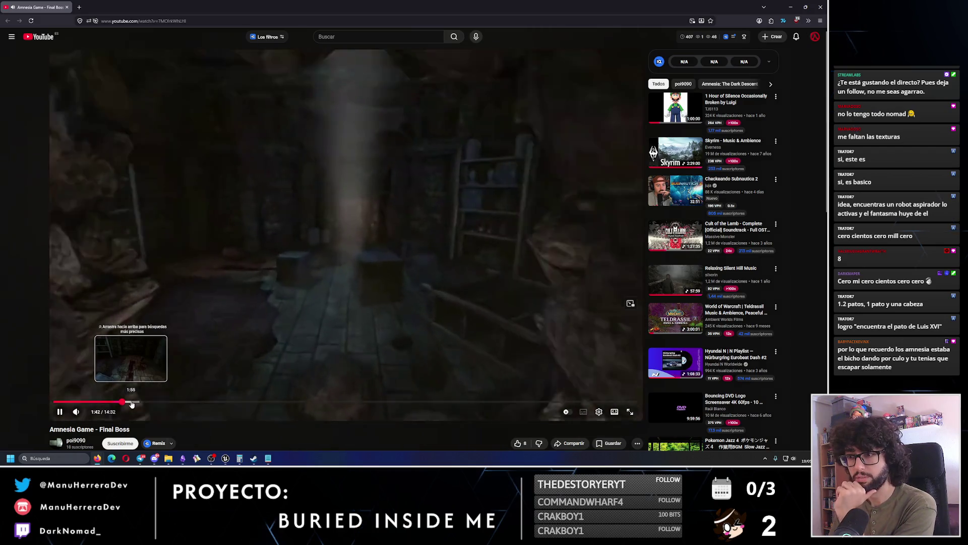
click(131, 402)
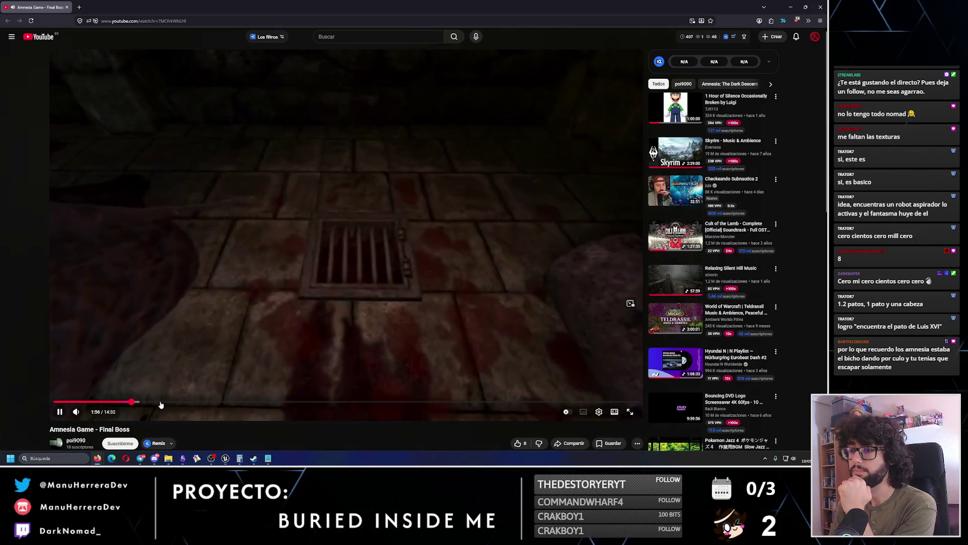
click(169, 403)
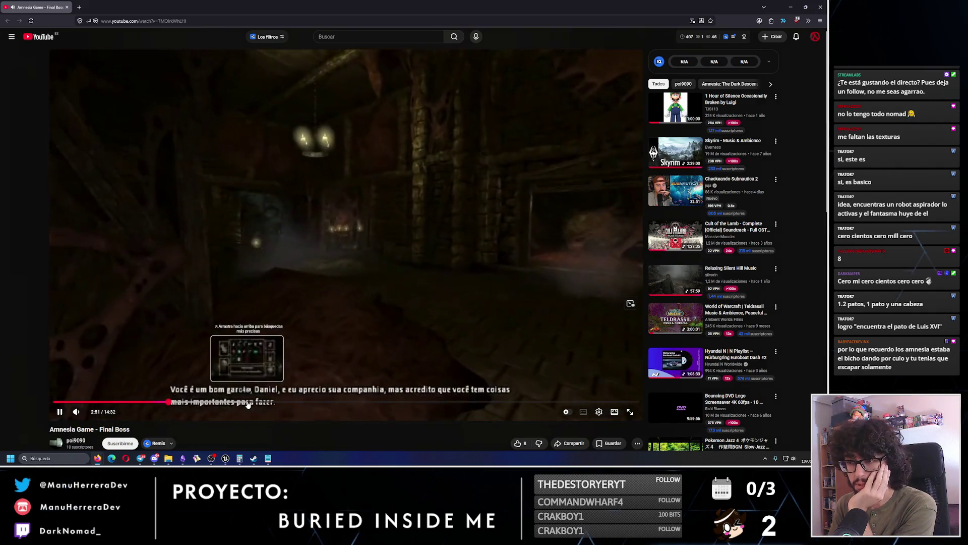
click(248, 402)
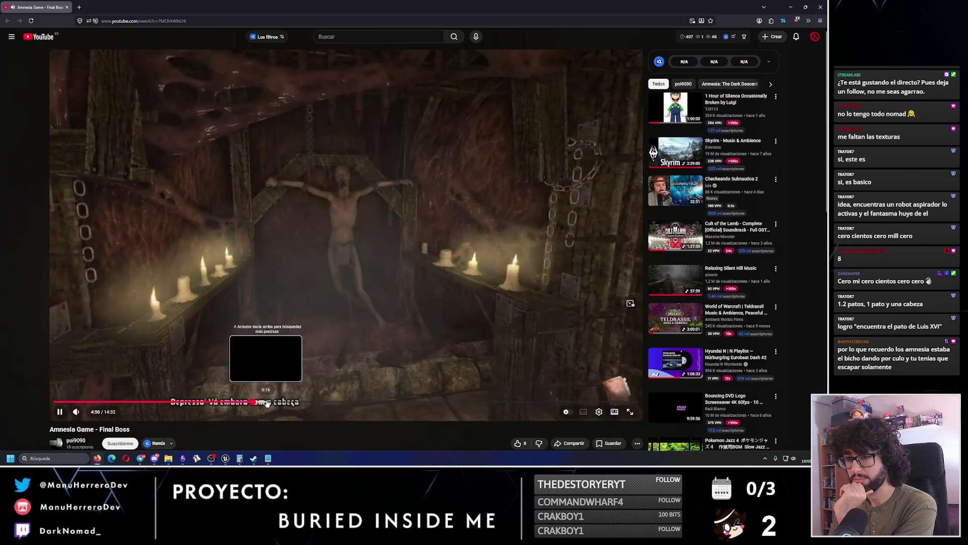
- Skip from 5:16 through to the closing scene near 13:43, then open the account menu
click(266, 402)
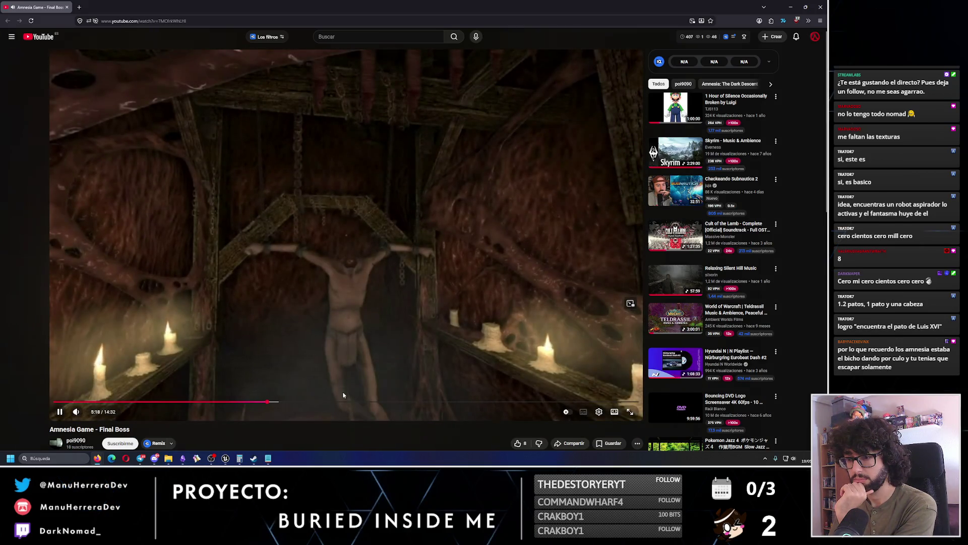
click(342, 402)
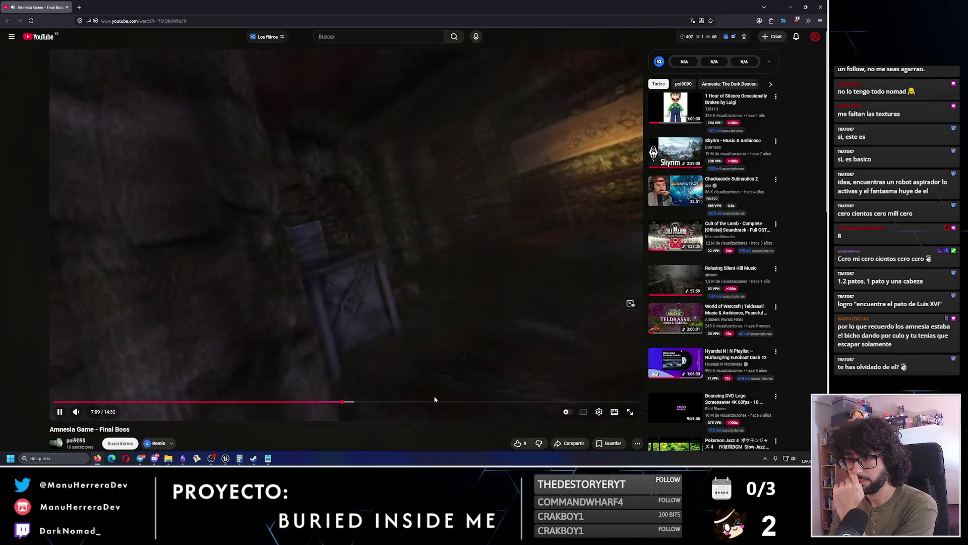
click(432, 402)
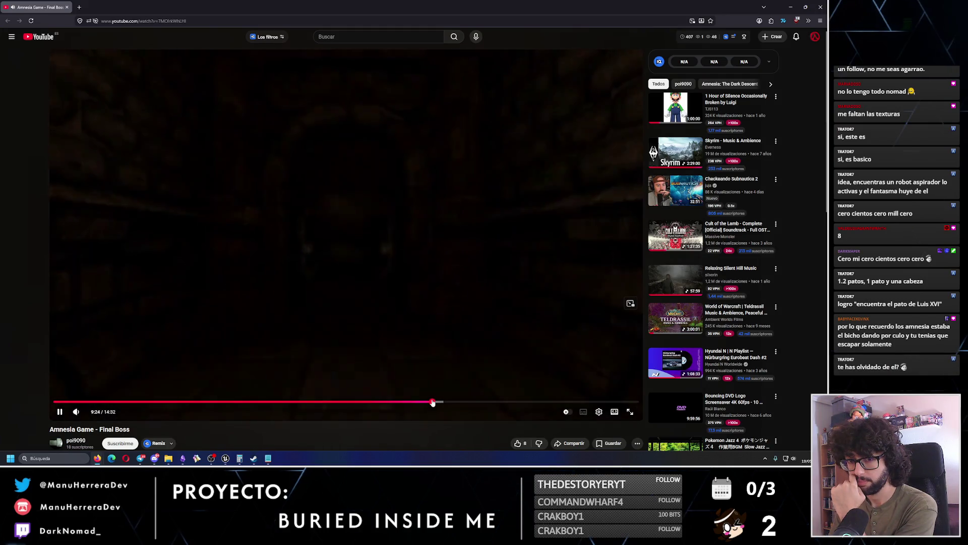
click(501, 402)
drag(502, 402, 566, 403)
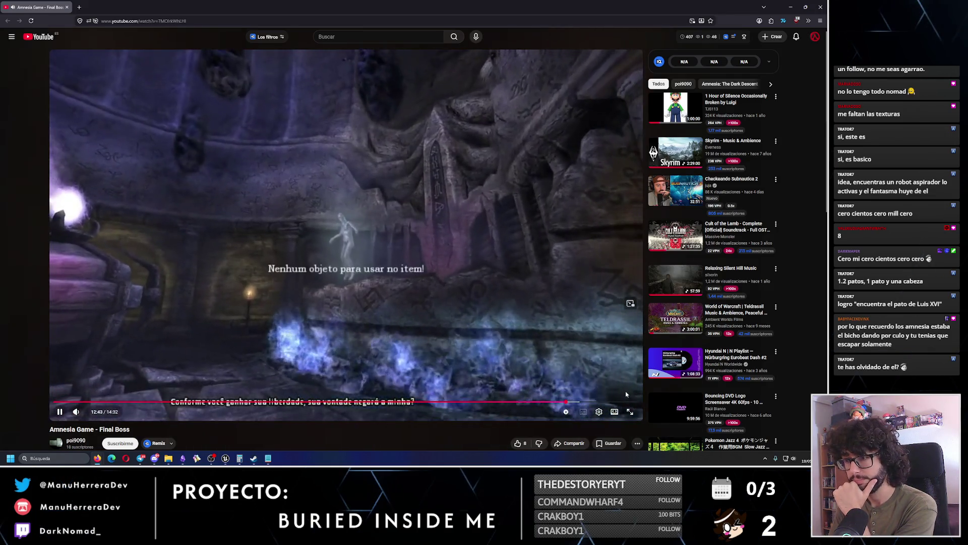
key(l)
key(l)
key(l)
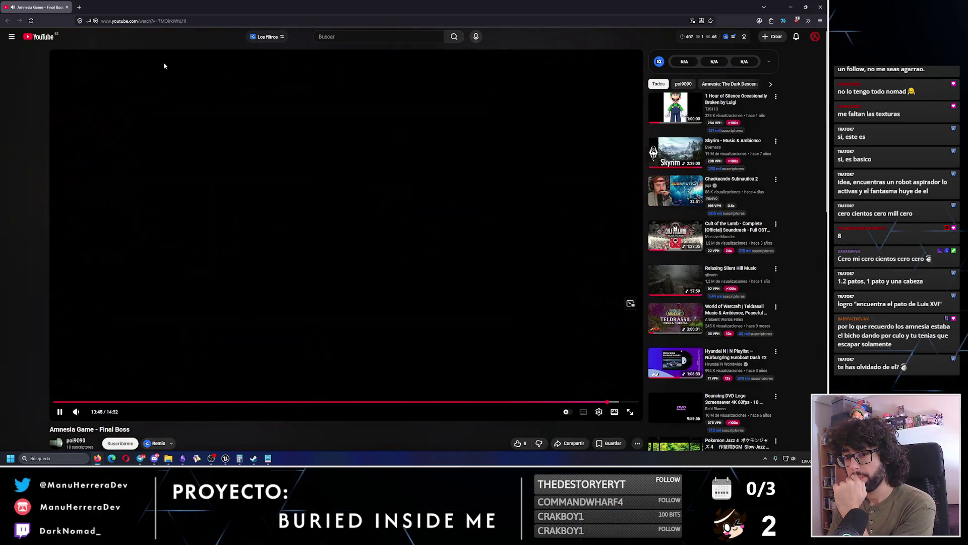
click(404, 192)
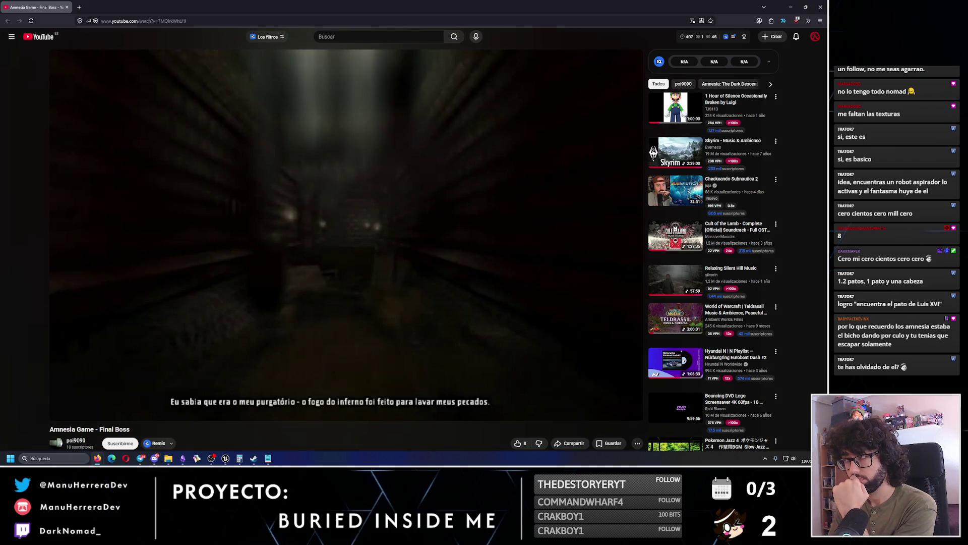
click(816, 36)
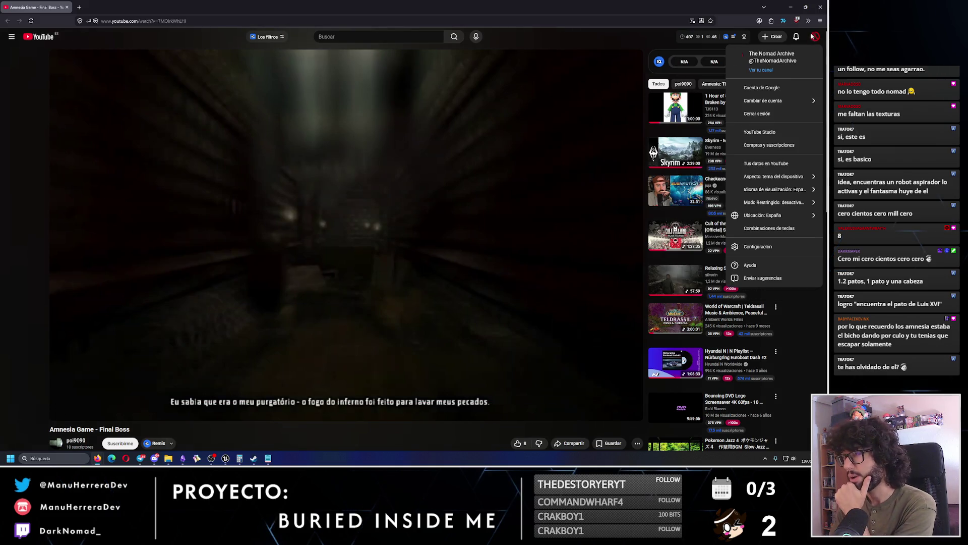
- Go to your channel's playlists and open the SOMA playlist
click(761, 70)
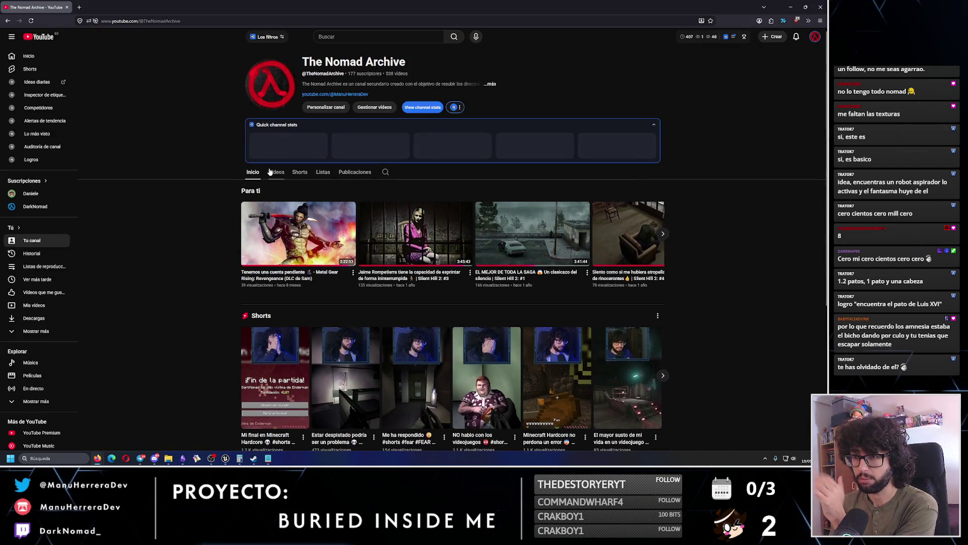
click(279, 145)
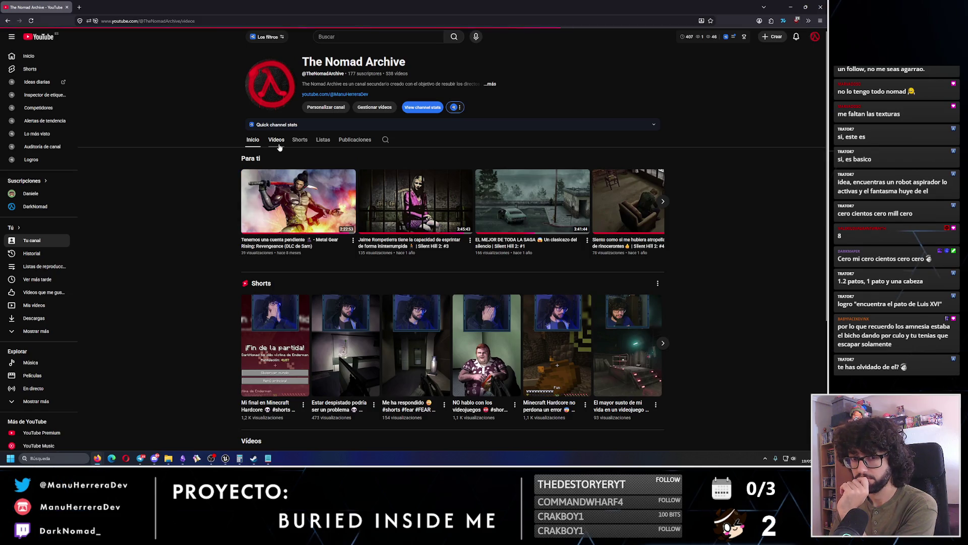
click(324, 139)
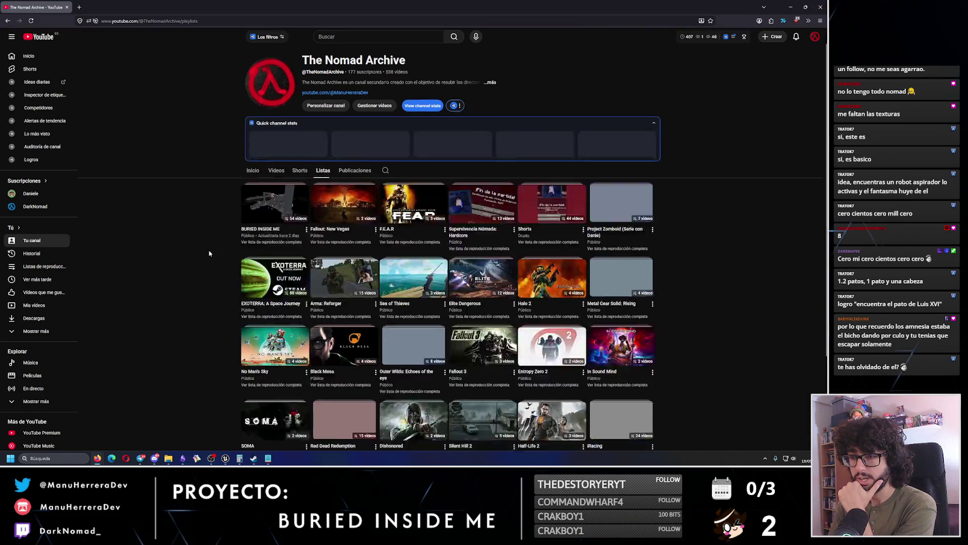
scroll(209, 253, down, 3)
click(279, 319)
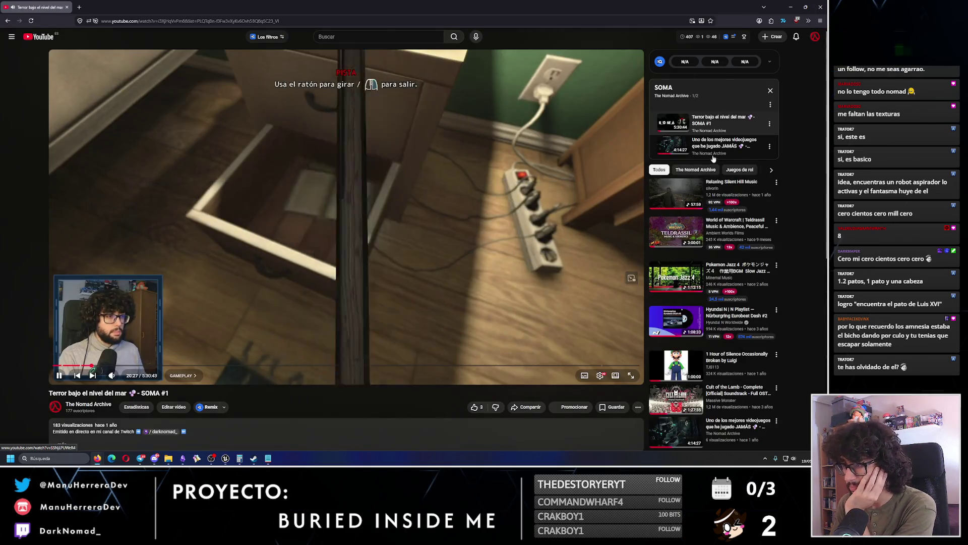
- Play SOMA #2 (FINAL) and seek to about 3:32, where the final creature appears
click(713, 152)
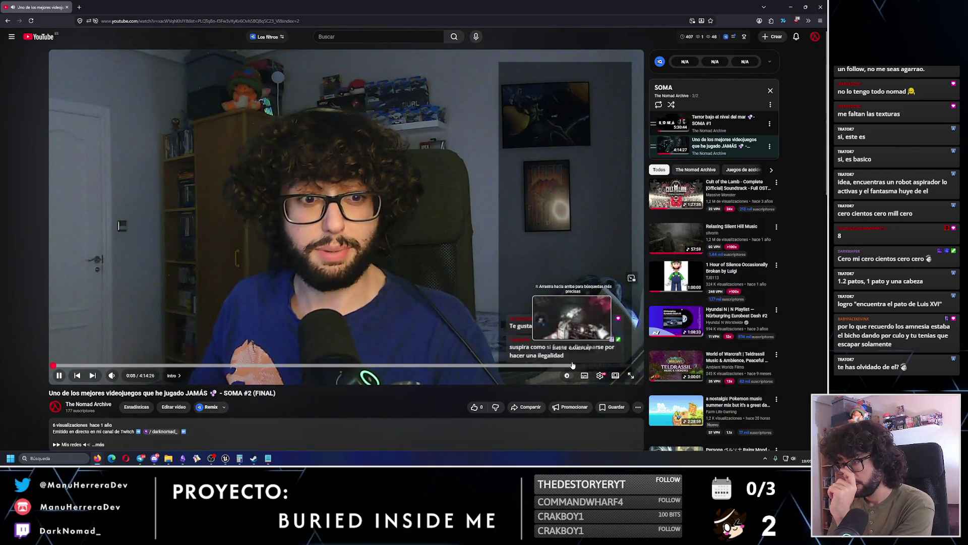
click(573, 365)
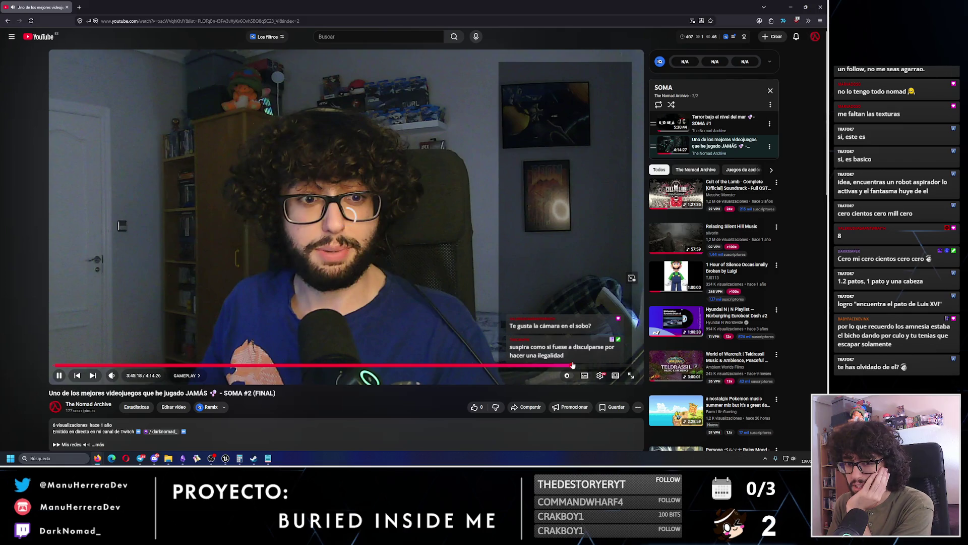
click(555, 365)
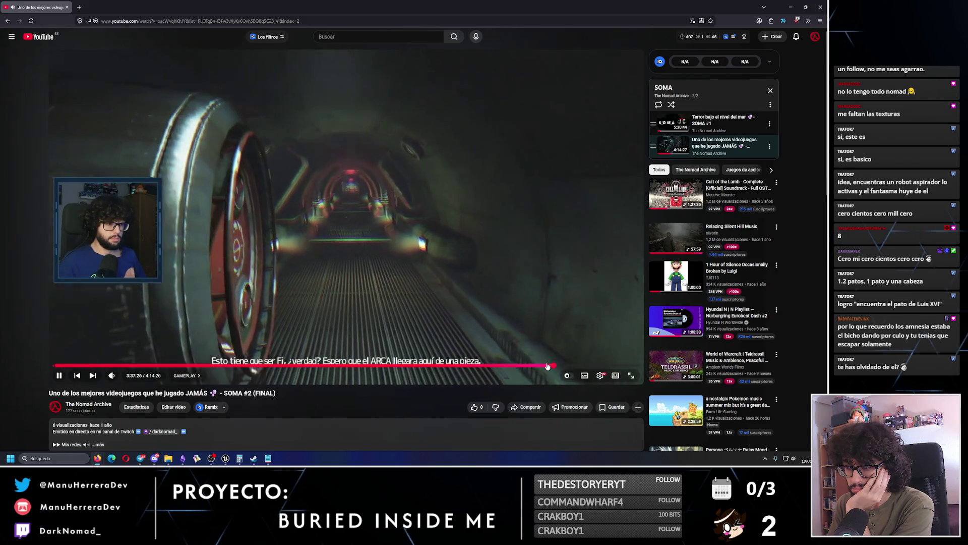
click(541, 365)
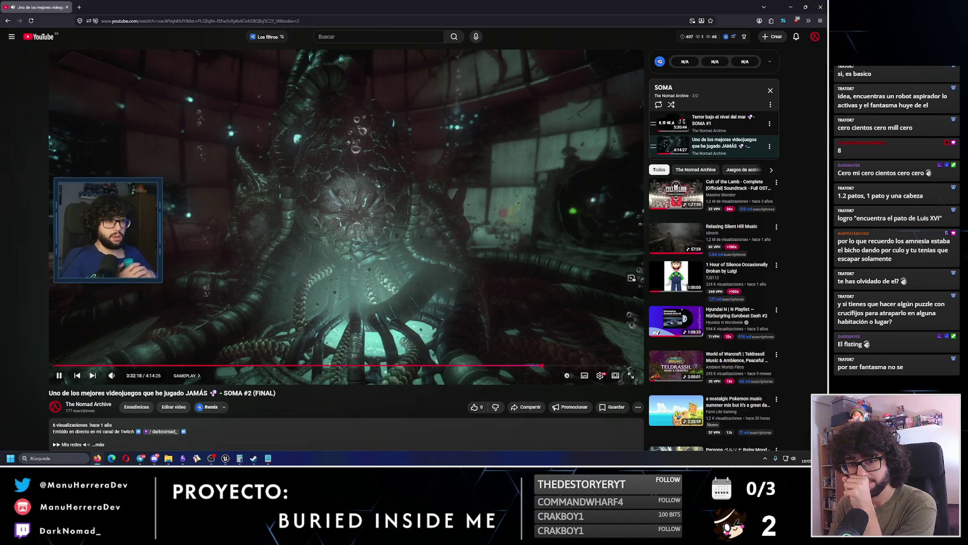
- Pause the SOMA #2 stream on the final tentacled creature, then switch to Obsidian
click(380, 258)
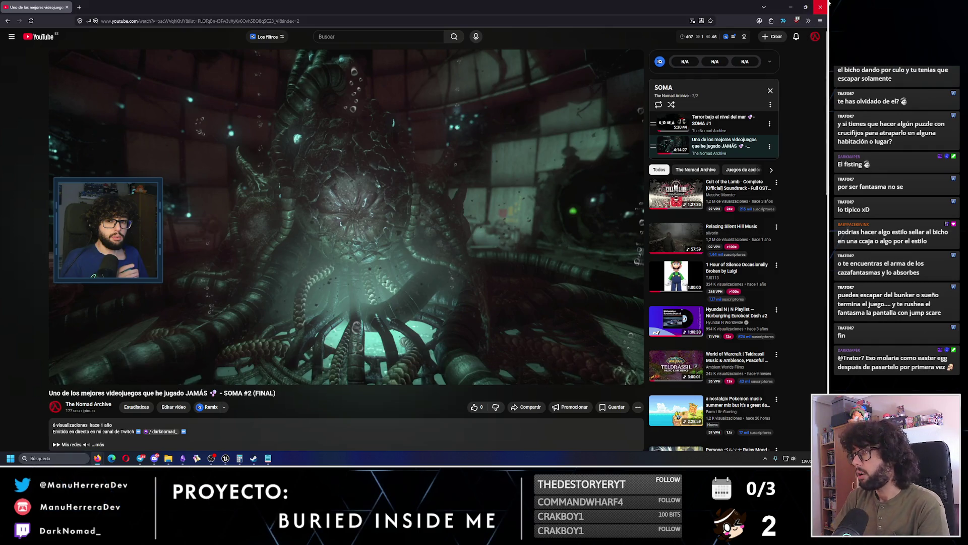
key(alt+Tab)
- Fly through BuriedInsideMe_Level_01 from storage room to living room and hide the navmesh debug text
click(226, 458)
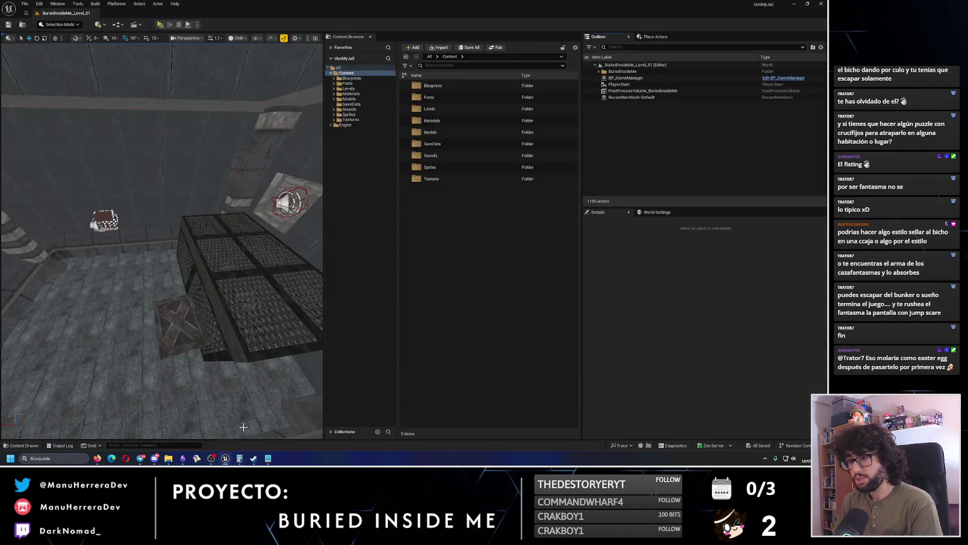
mouse_move(161, 242)
mouse_down()
mouse_move(201, 251)
mouse_move(201, 237)
mouse_move(211, 246)
mouse_up()
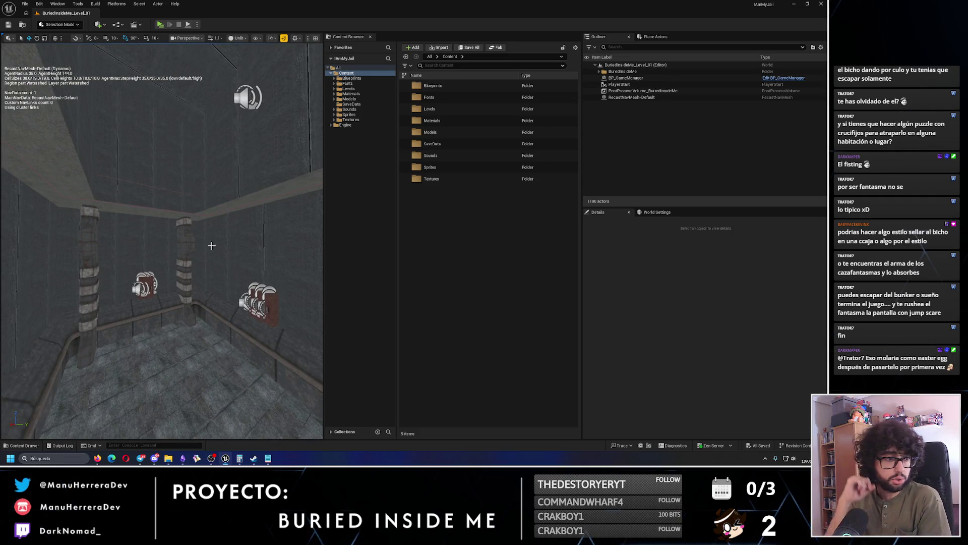
mouse_move(212, 246)
mouse_down()
mouse_move(226, 318)
mouse_move(230, 283)
mouse_move(208, 227)
mouse_up()
drag(244, 255, 232, 252)
mouse_move(164, 239)
mouse_down()
mouse_move(314, 250)
mouse_move(191, 251)
mouse_move(172, 234)
mouse_up()
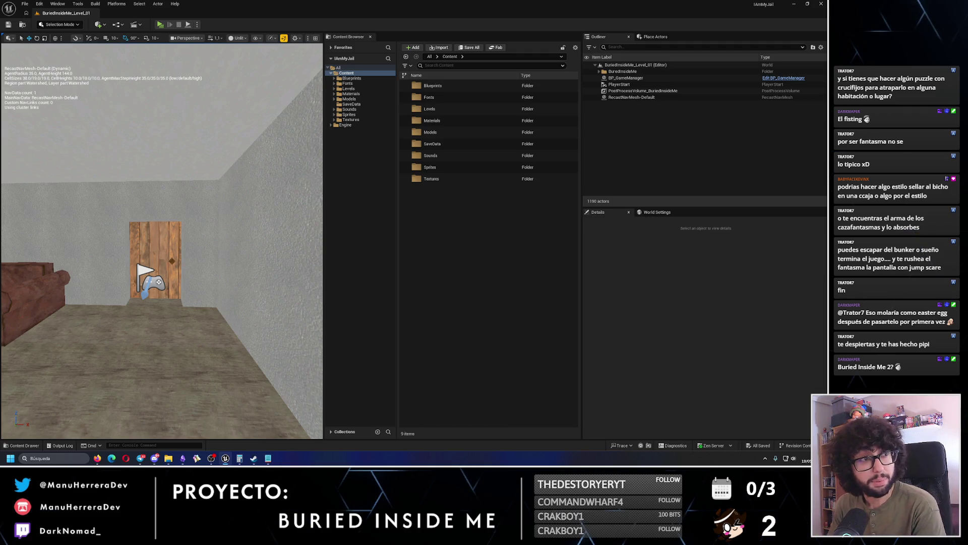
key(p)
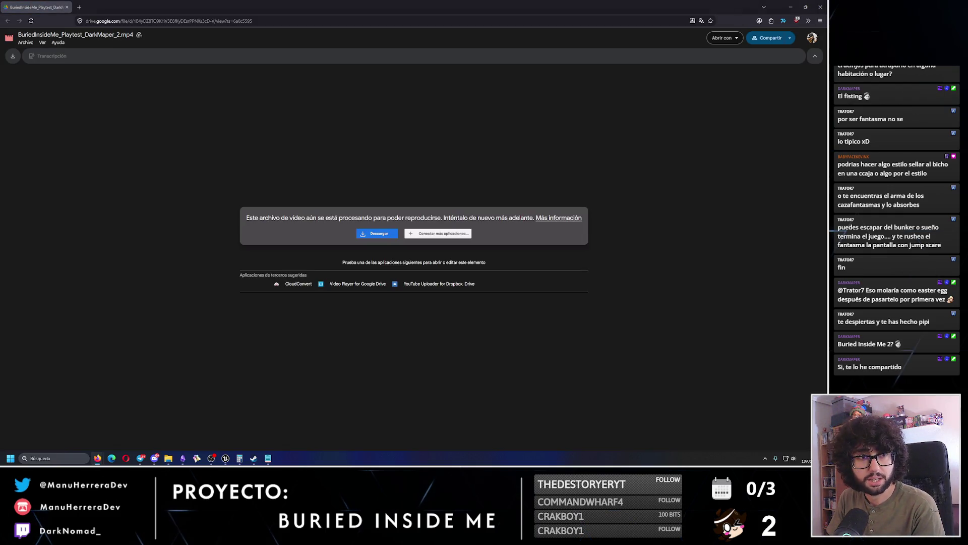
- Download BuriedInsideMe_Playtest_DarkMaper_2.mp4 from Google Drive despite the virus-scan warning
click(373, 235)
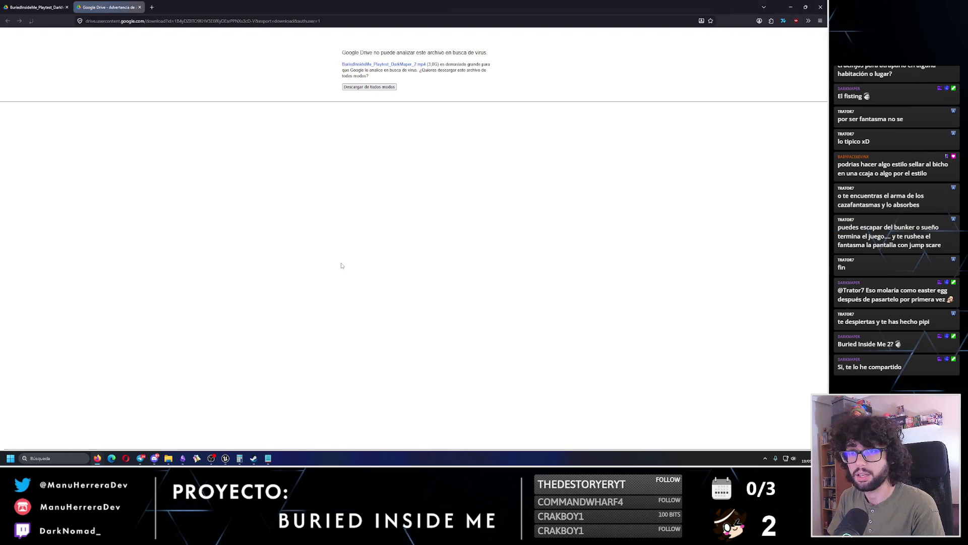
click(369, 87)
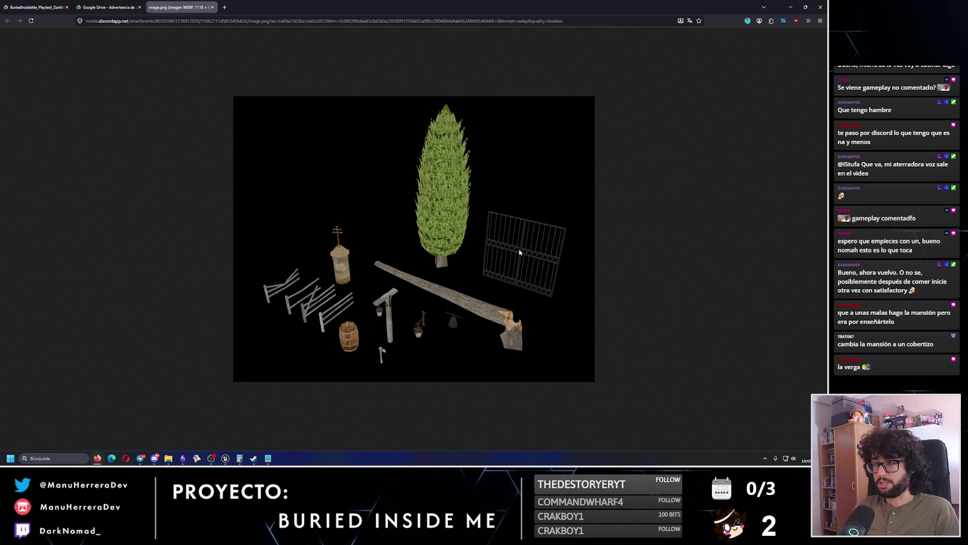
click(224, 7)
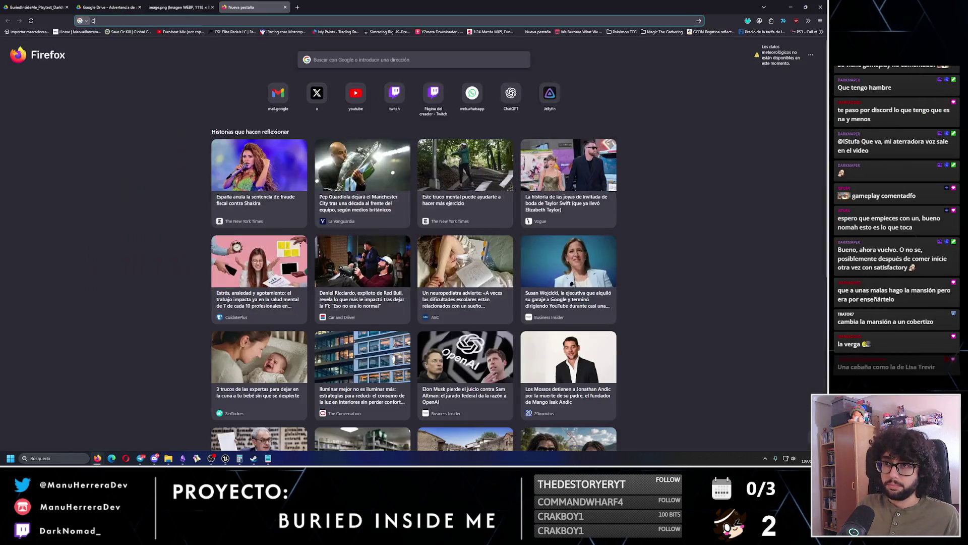
- Search Google Images for the streamer's house and preview the AD España and Idealista photos
text(Casa de lbai)
key(Return)
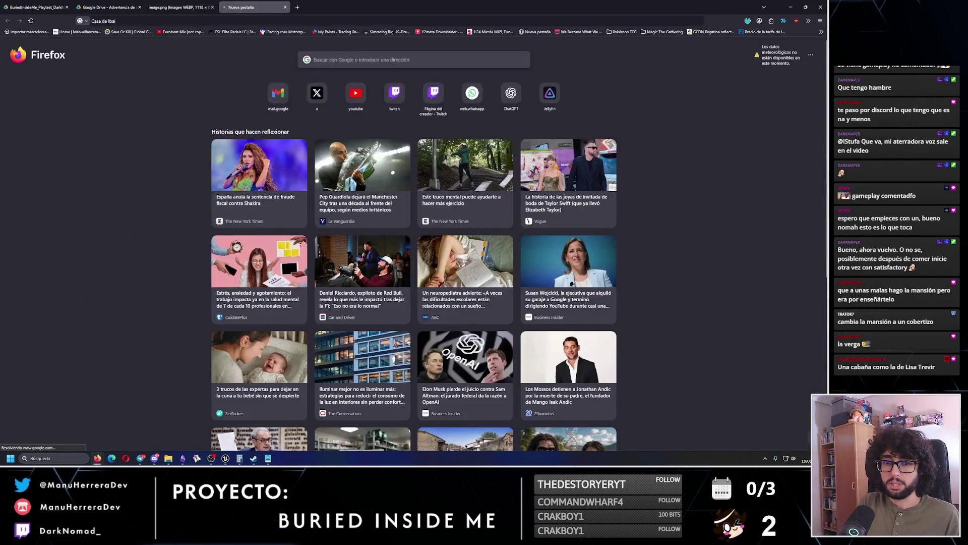
click(121, 71)
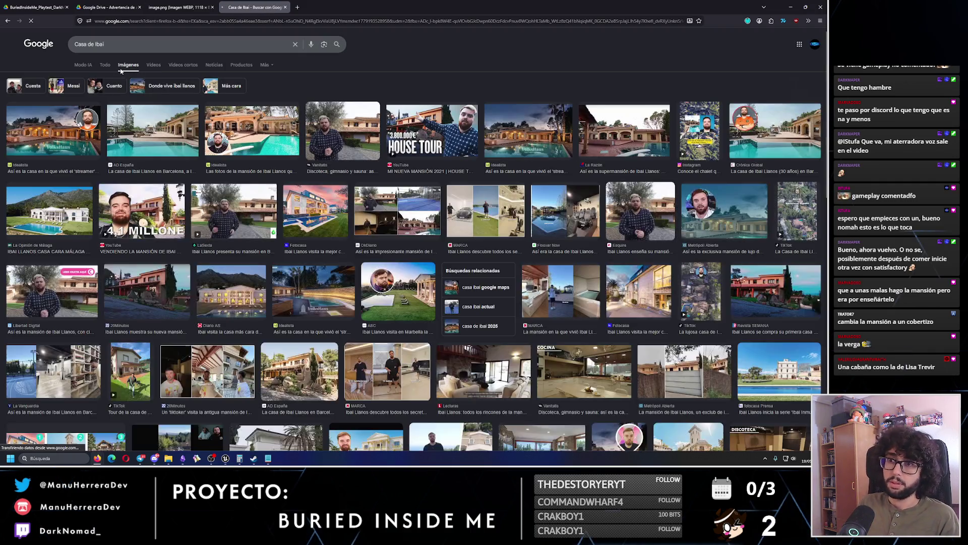
click(179, 135)
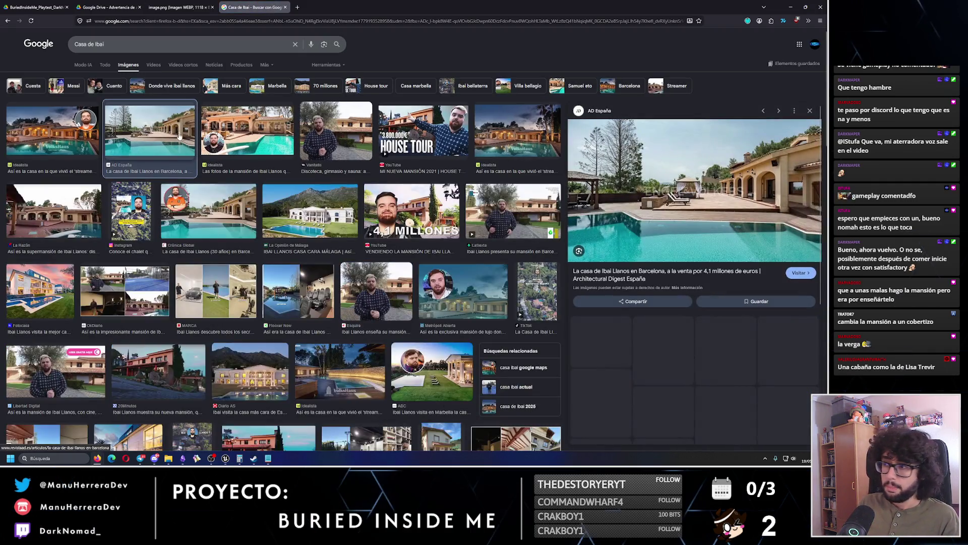
click(66, 133)
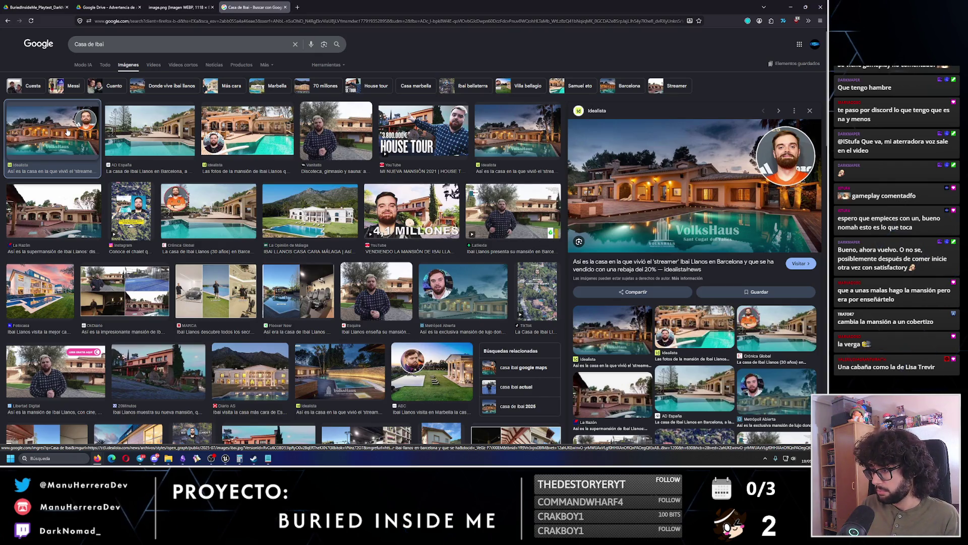
- Preview the LaSexta, 4,1 MILLONES and Libertad Digital results of the house
click(481, 237)
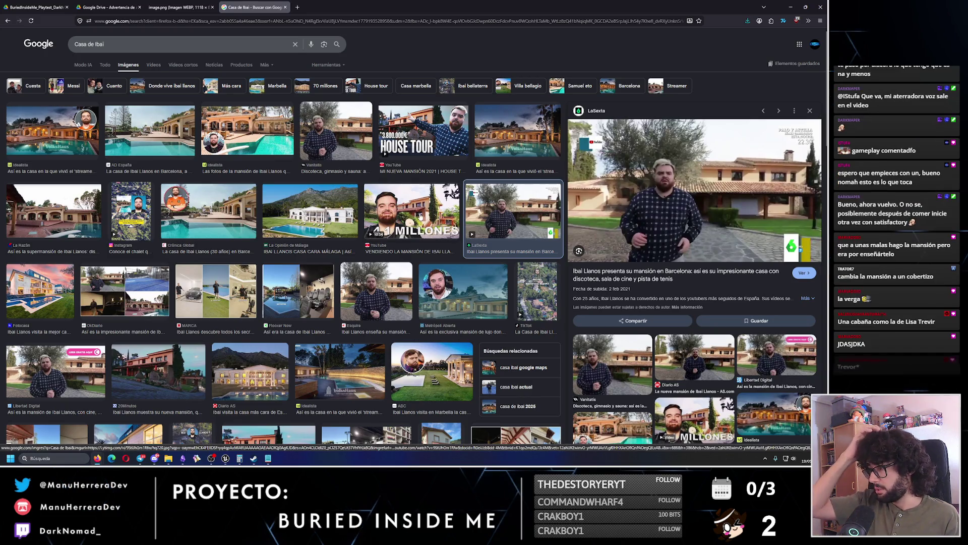
click(420, 216)
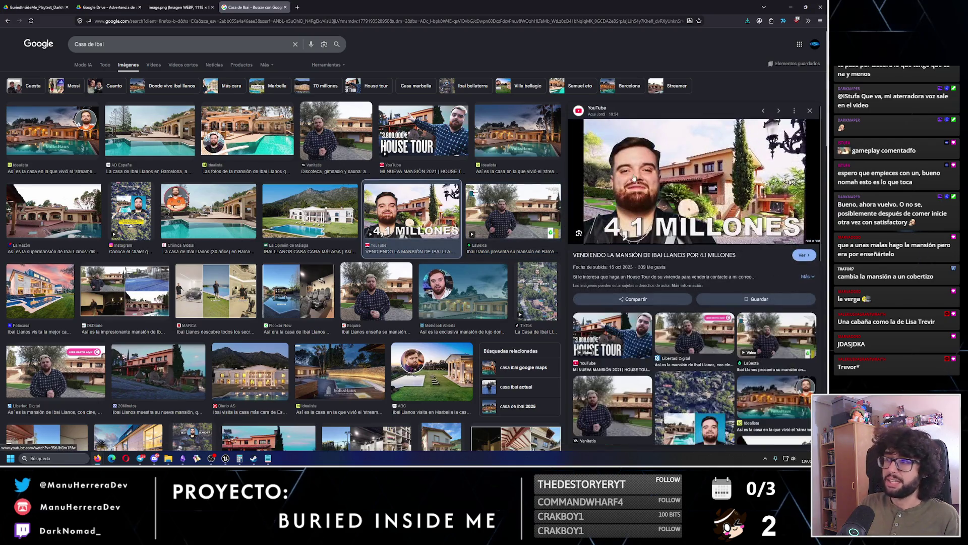
click(530, 202)
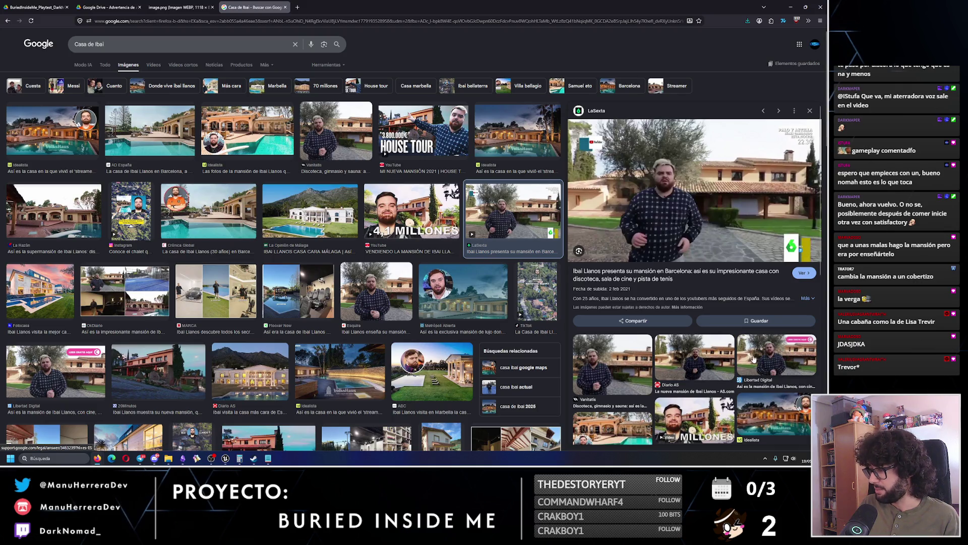
click(777, 355)
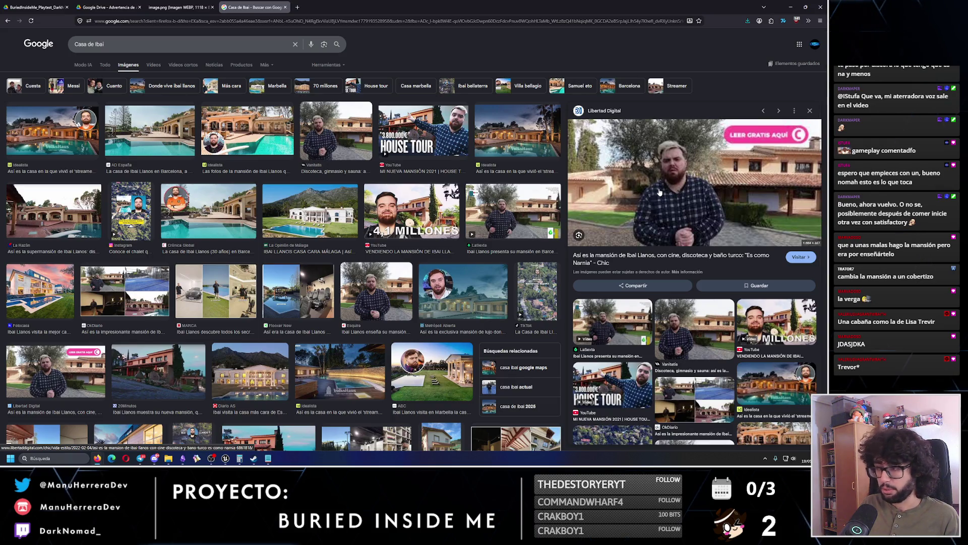
click(762, 320)
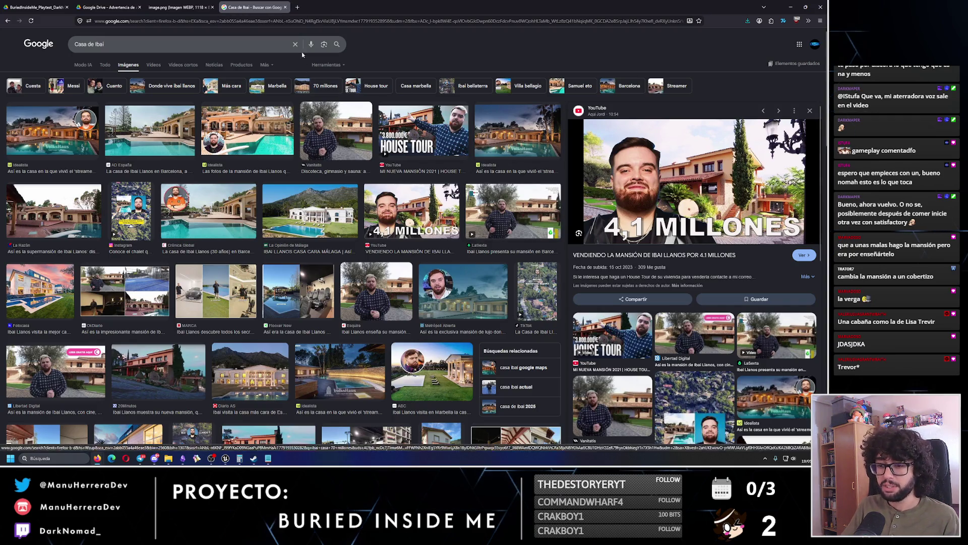
- Return to the 3D asset render image, check the downloads list, and close the browser
click(179, 7)
click(748, 21)
click(748, 21)
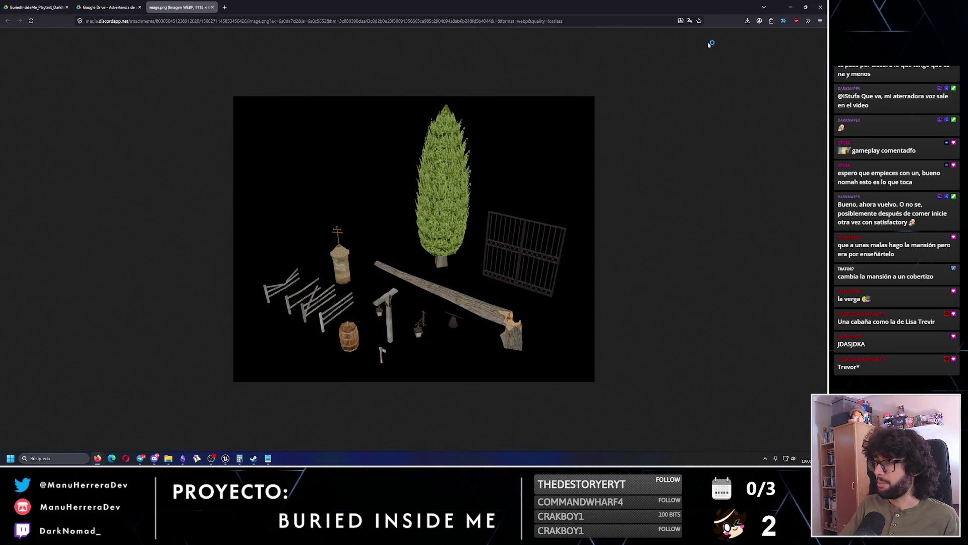
click(826, 4)
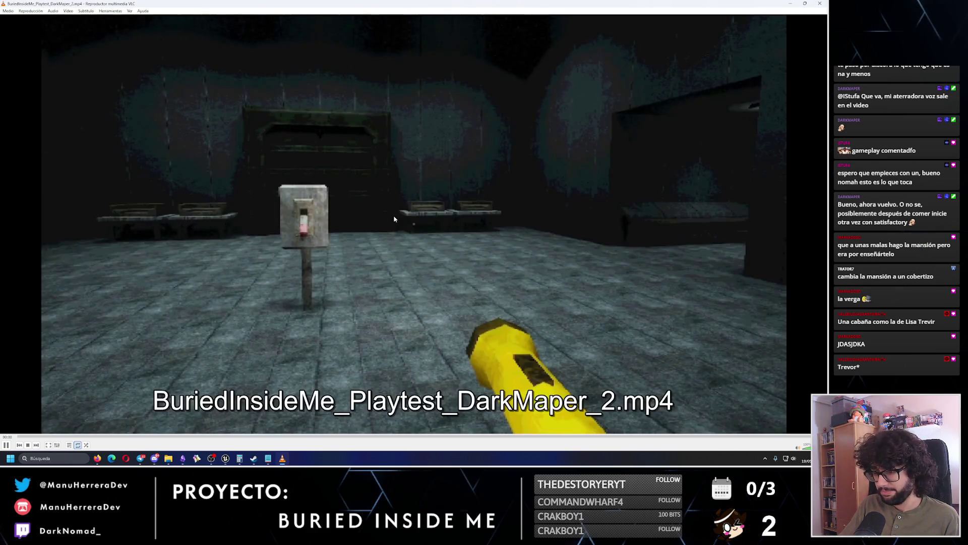
- Play BuriedInsideMe_Playtest_DarkMaper_2.mp4 full screen, pausing and resuming the footage a few times
double_click(419, 234)
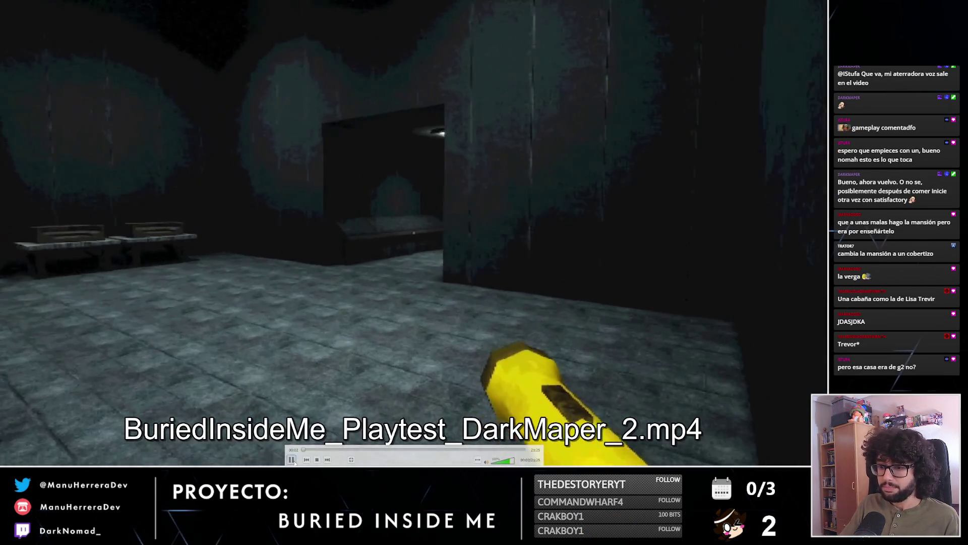
click(293, 460)
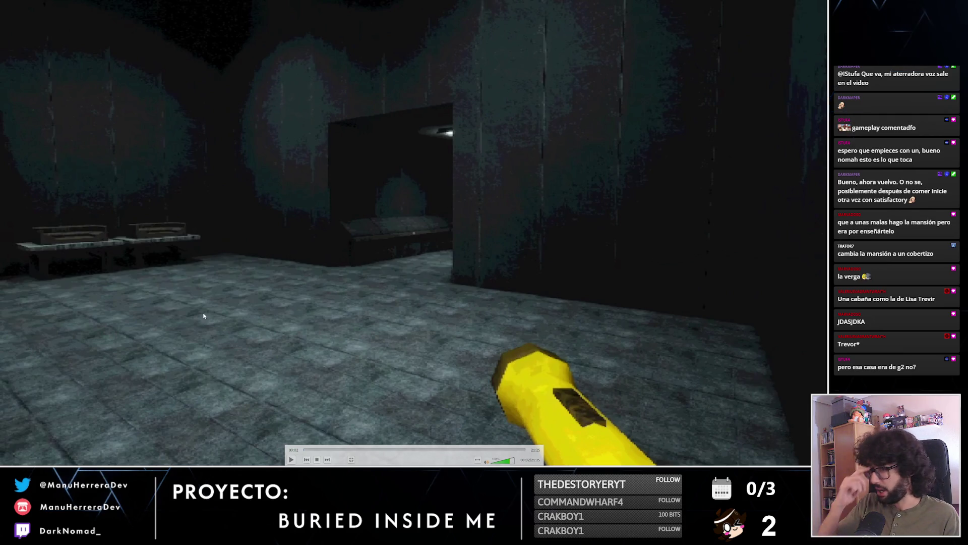
mouse_move(235, 298)
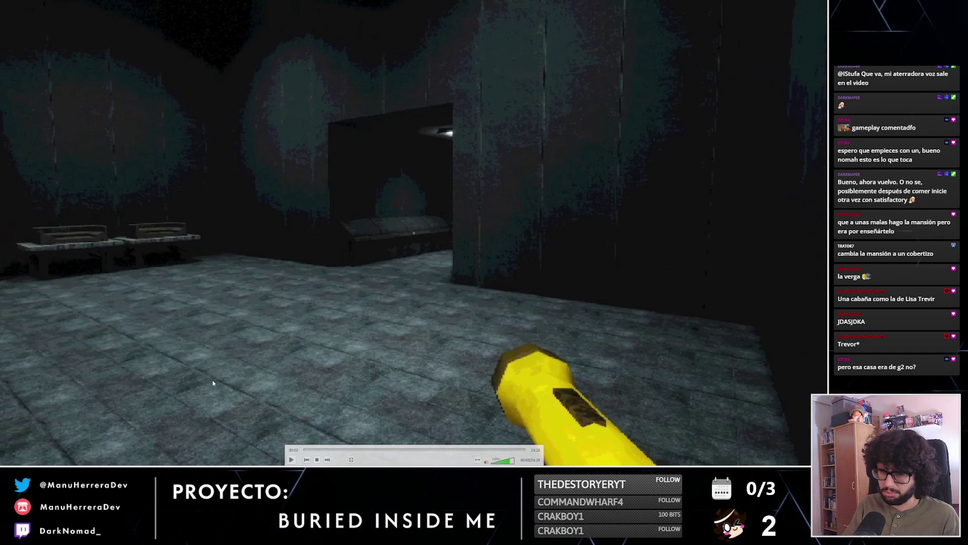
click(291, 459)
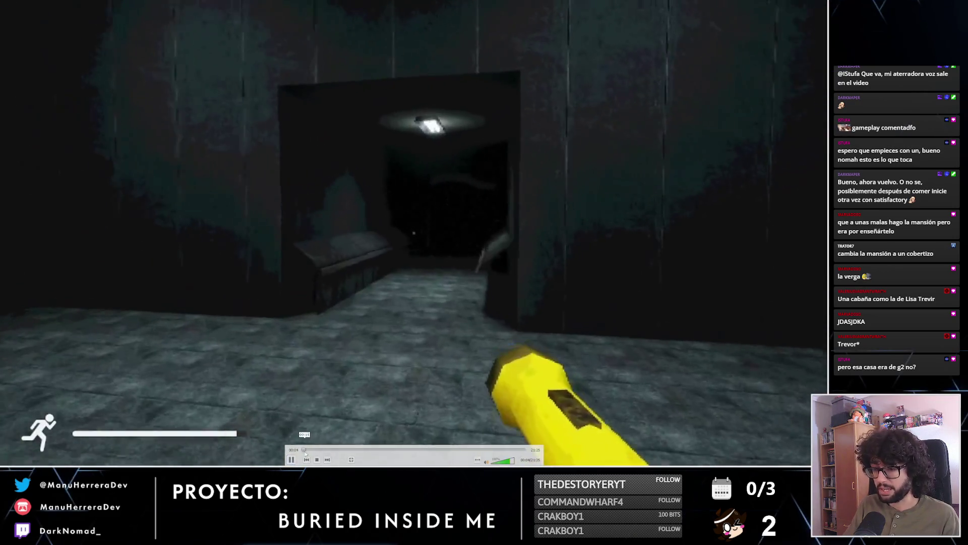
click(291, 460)
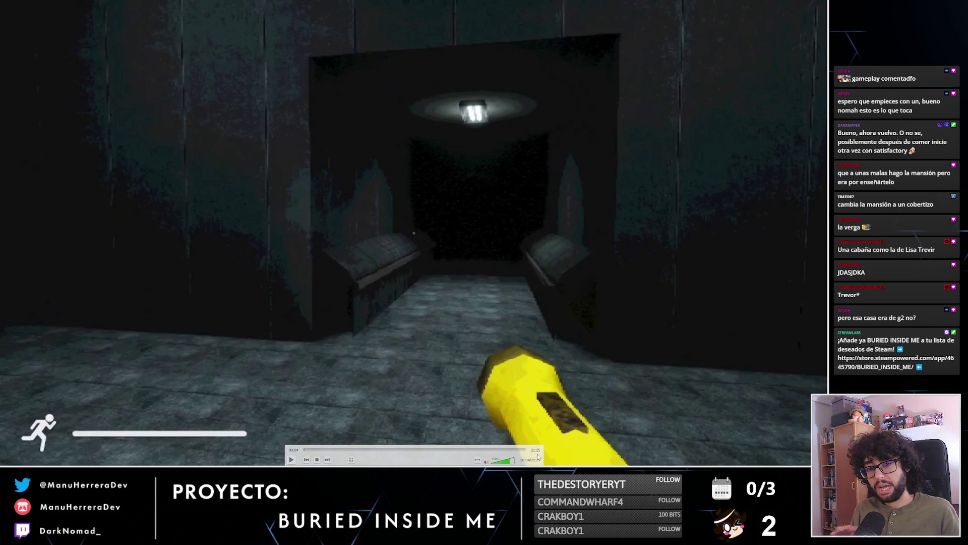
click(291, 459)
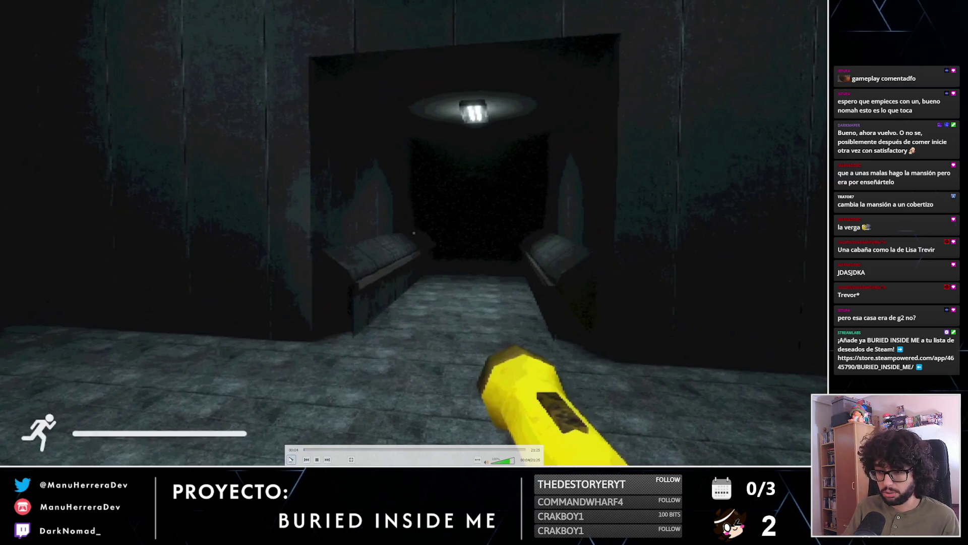